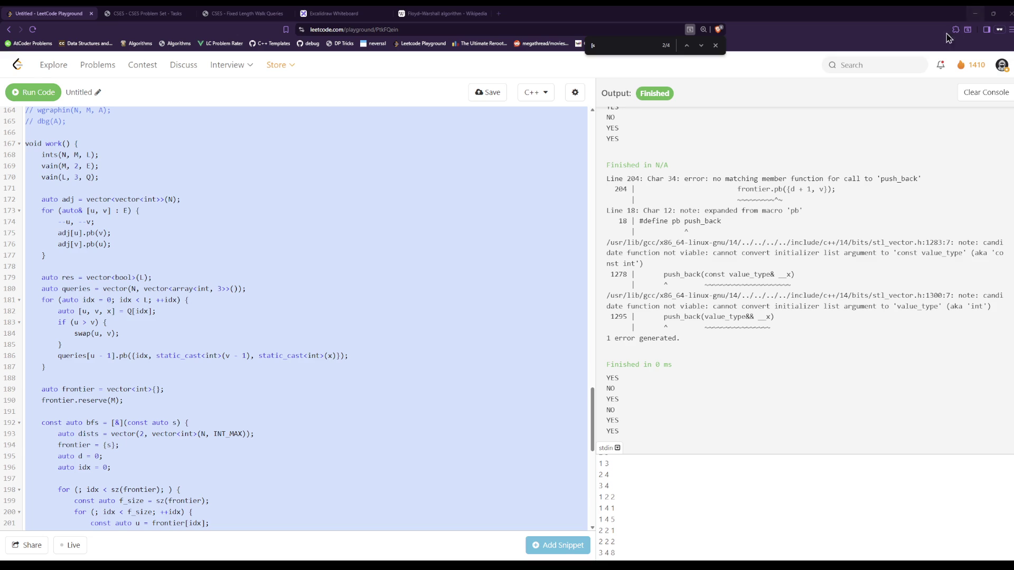
Deselect the C++ code in the LeetCode Playground editor
left_click(460, 398)
Flip between the LeetCode code and the CSES problem list, ending on CSES
left_click(163, 13)
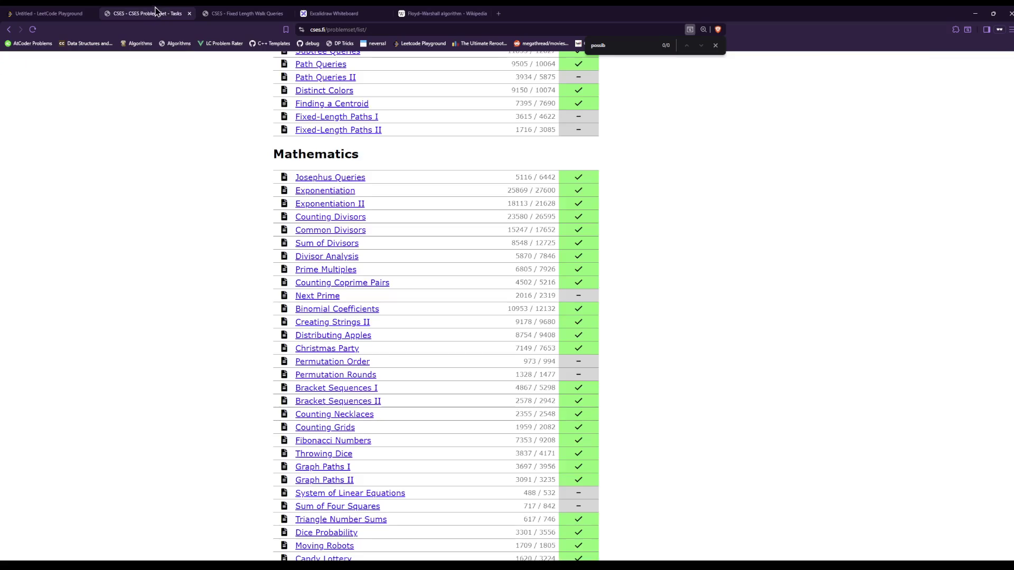
left_click(97, 14)
left_click(108, 14)
left_click(97, 13)
key("ctrl+Tab")
Scroll the CSES task list from Mathematics down to Counting Problems
scroll(424, 379, "down", 2)
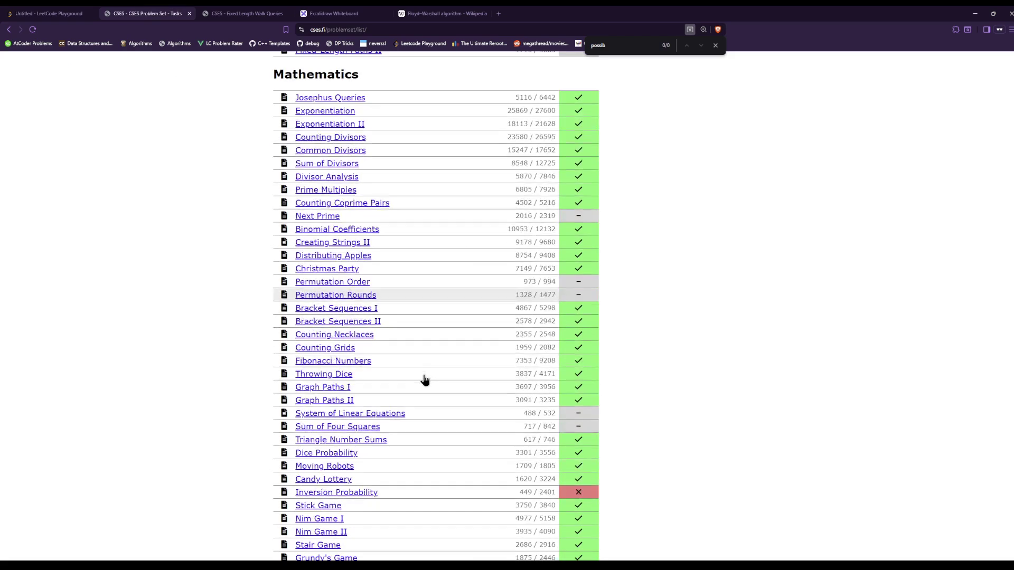
scroll(425, 379, "down", 6)
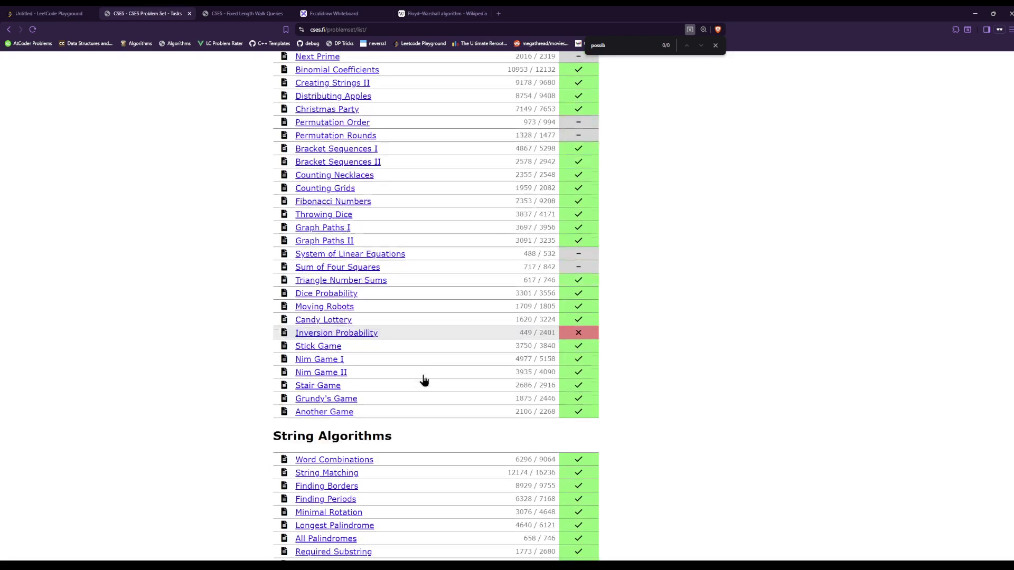
scroll(424, 379, "down", 4)
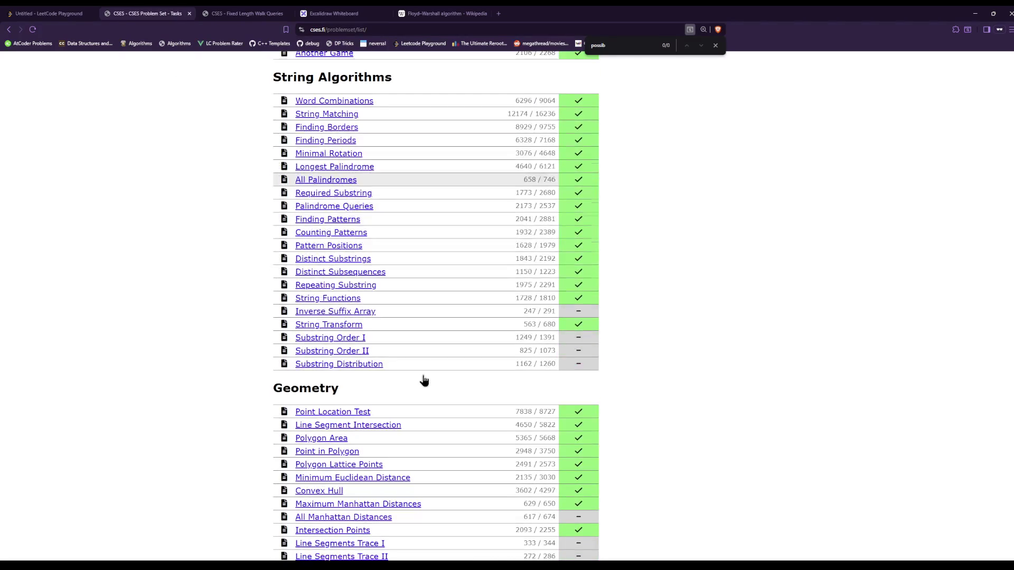
scroll(425, 380, "down", 10)
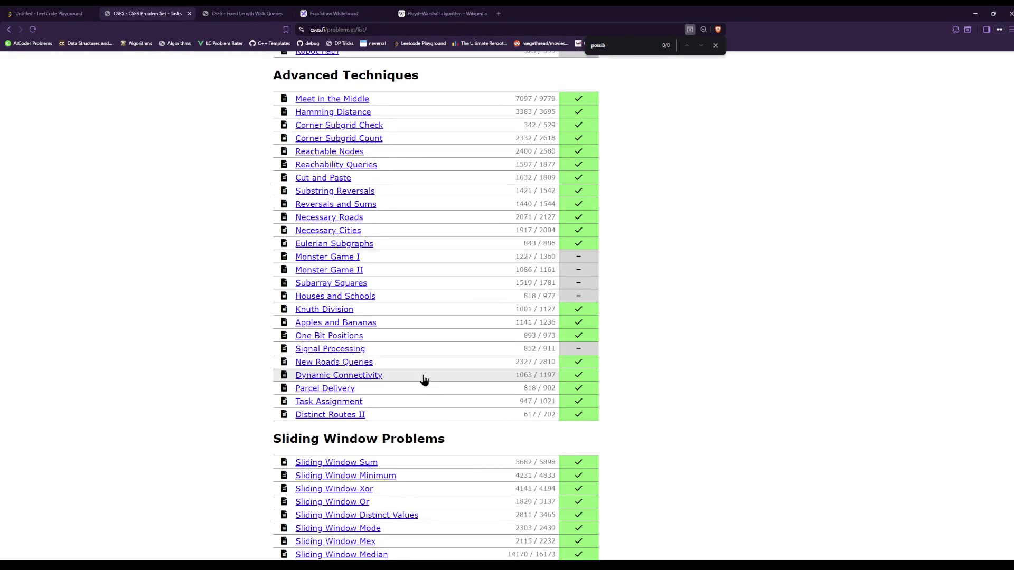
scroll(425, 380, "down", 10)
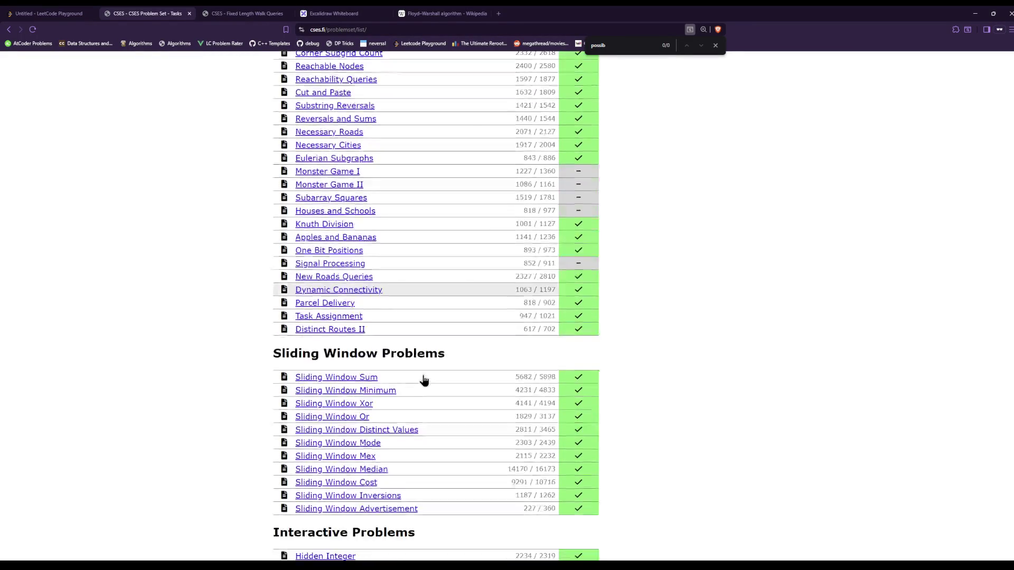
scroll(424, 379, "down", 4)
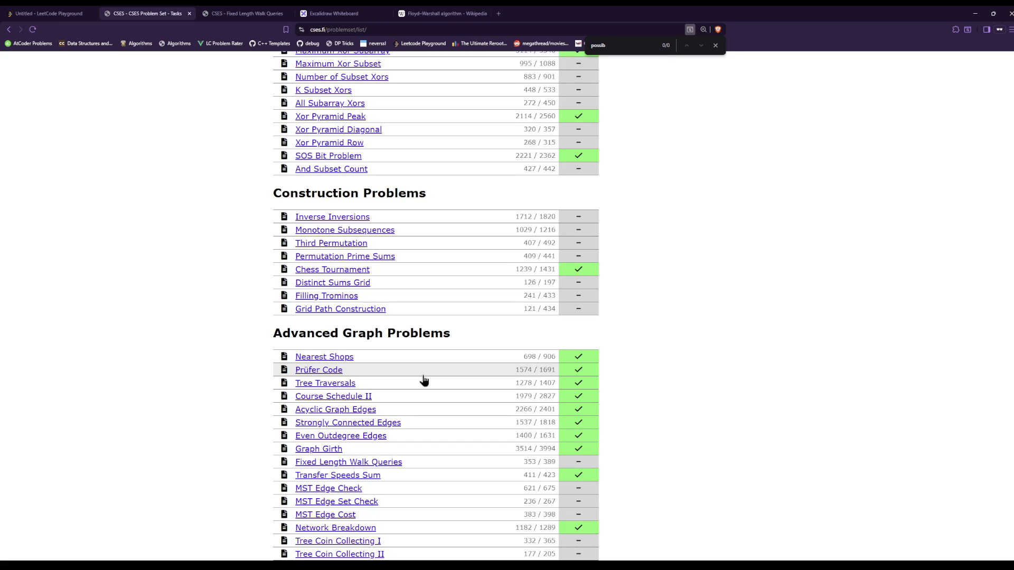
scroll(424, 379, "down", 2)
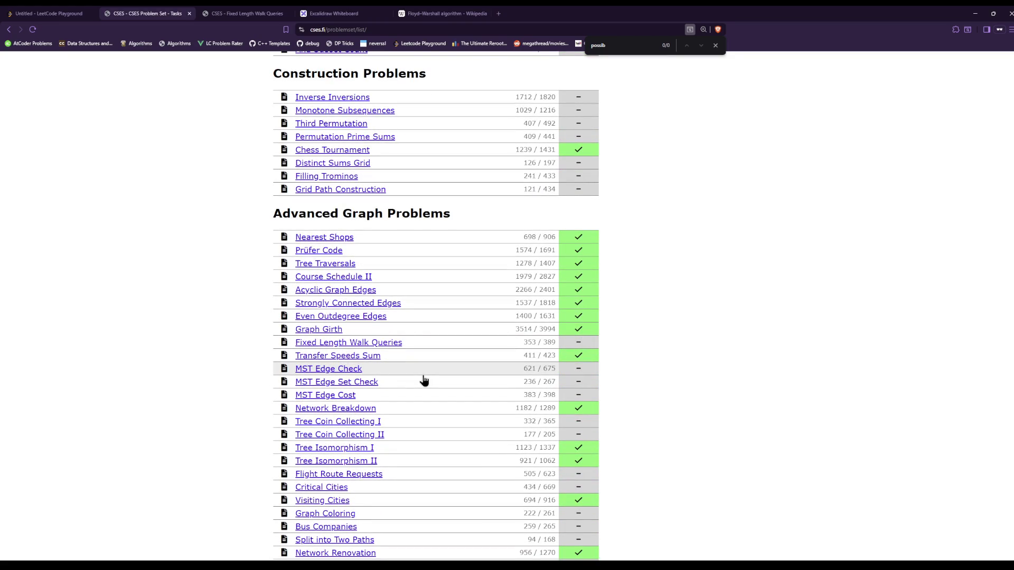
scroll(424, 379, "down", 1)
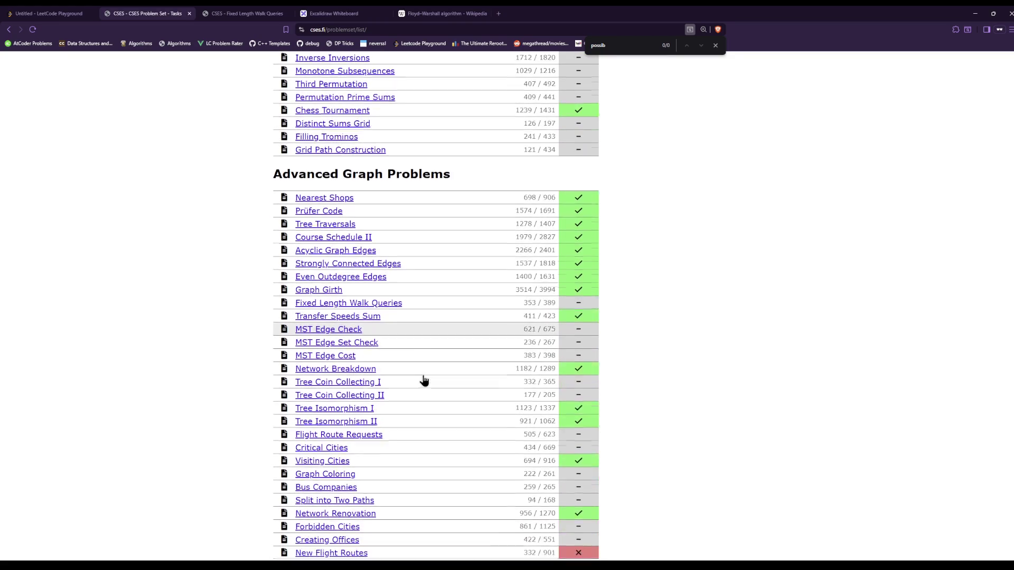
scroll(424, 379, "down", 2)
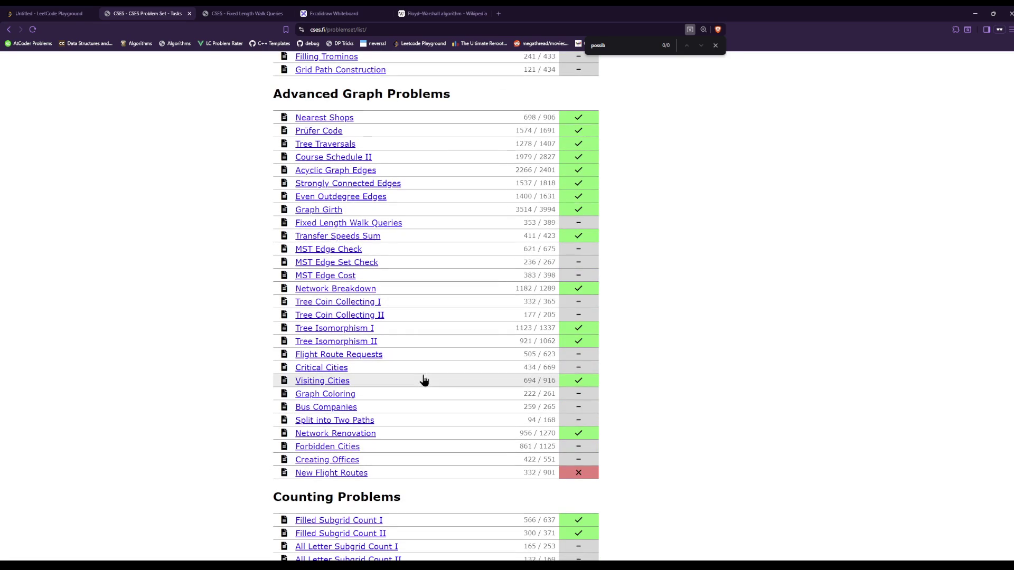
scroll(424, 379, "down", 1)
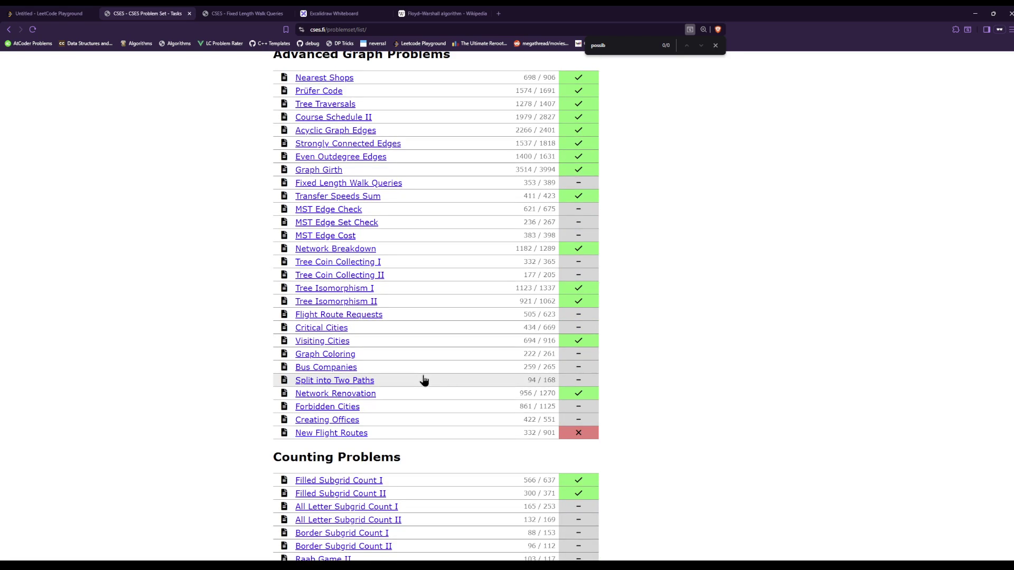
scroll(424, 379, "down", 4)
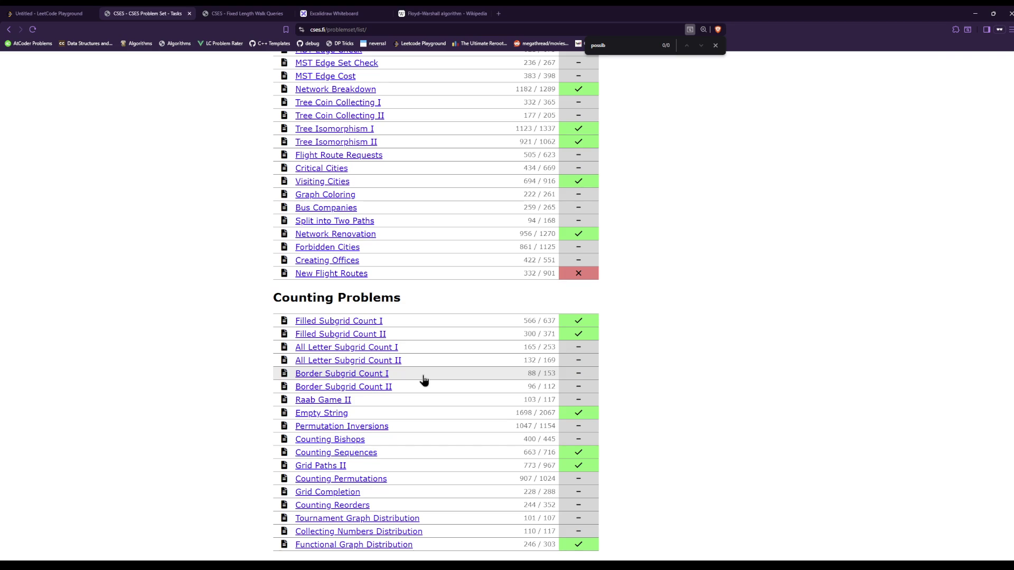
Scroll the CSES list to Additional Problems II, ending at Two Stacks Sorting
scroll(424, 379, "down", 2)
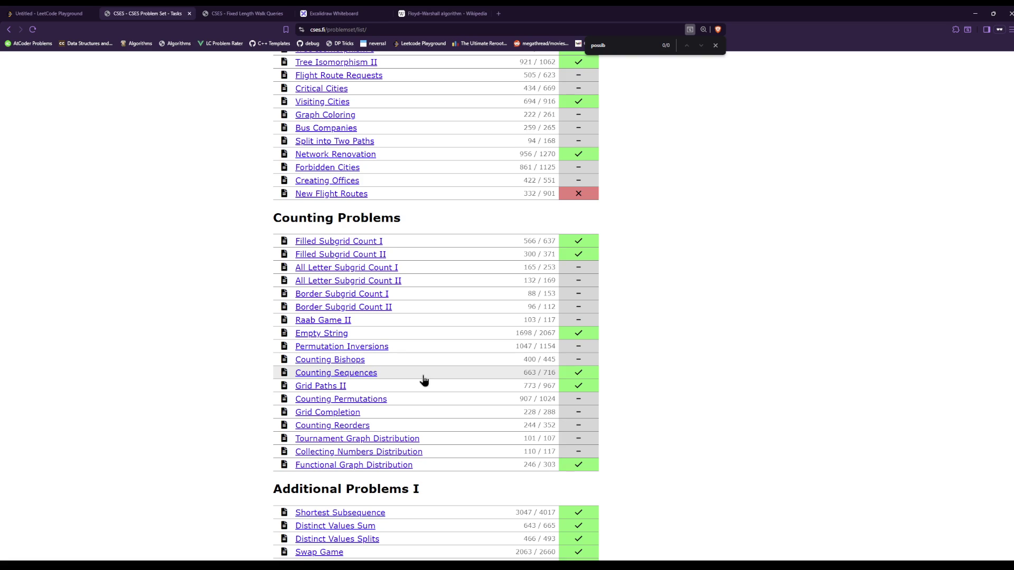
scroll(424, 379, "down", 4)
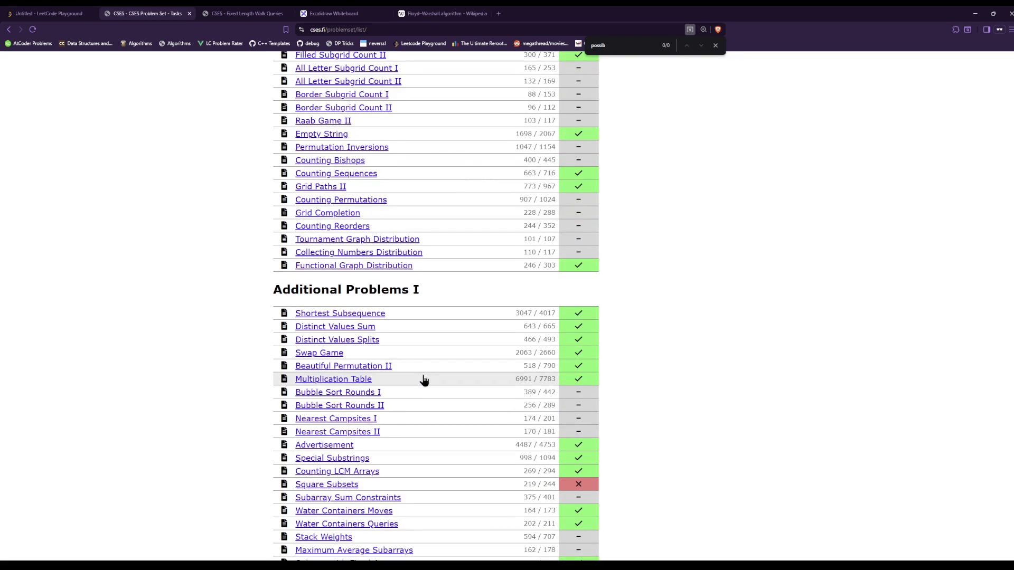
scroll(424, 379, "down", 3)
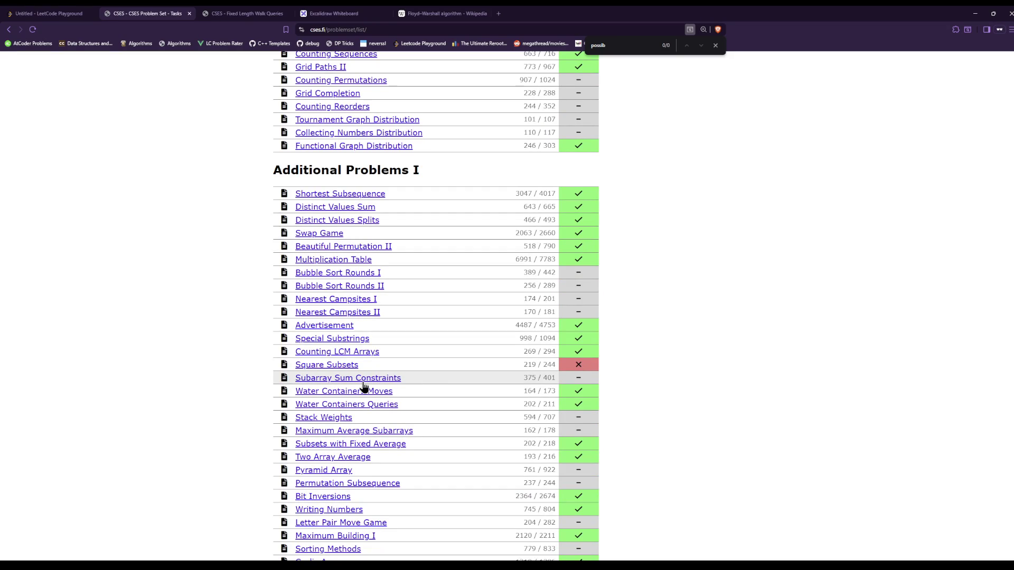
scroll(363, 387, "down", 1)
scroll(363, 387, "down", 2)
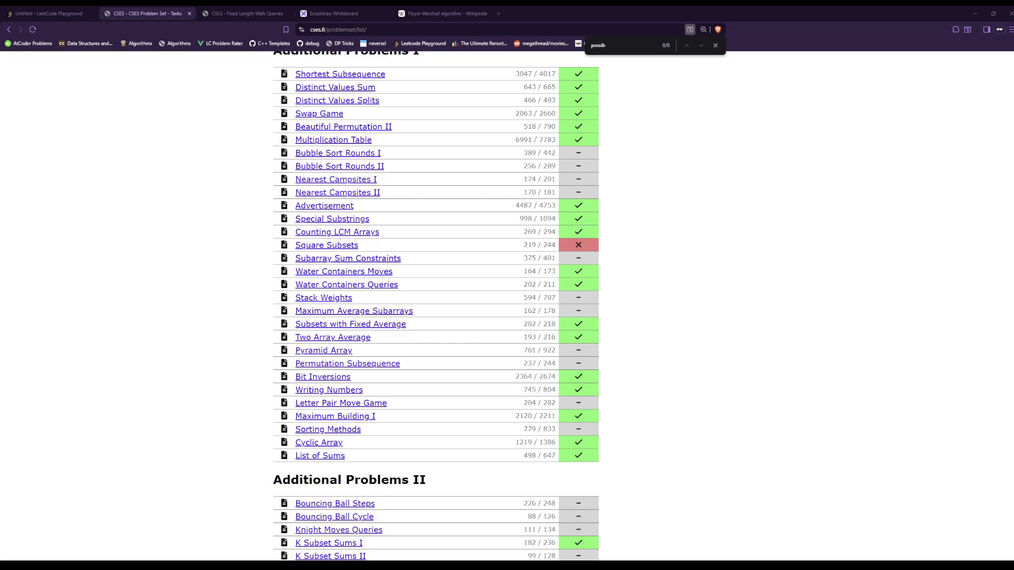
scroll(435, 307, "down", 2)
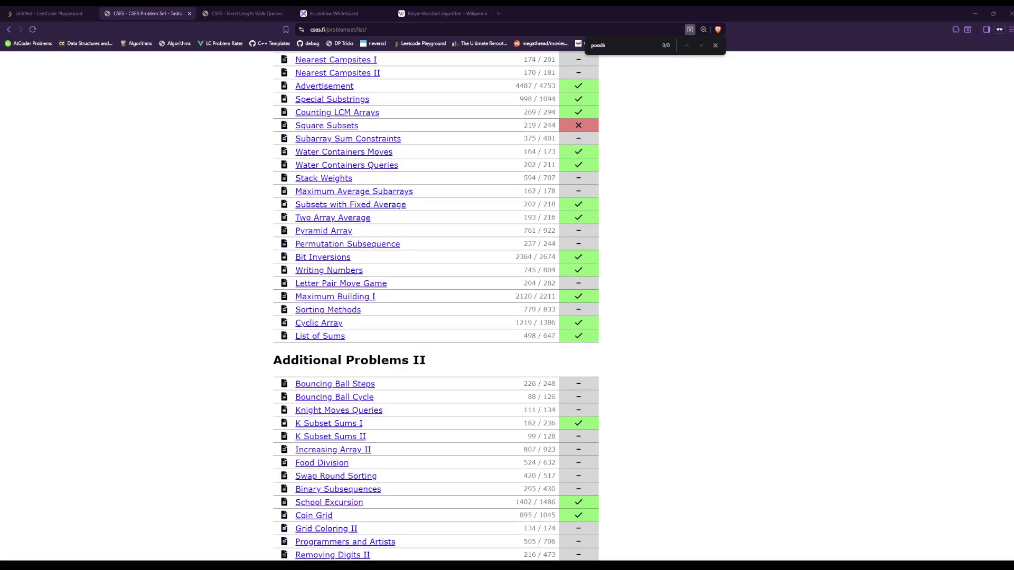
scroll(435, 307, "down", 2)
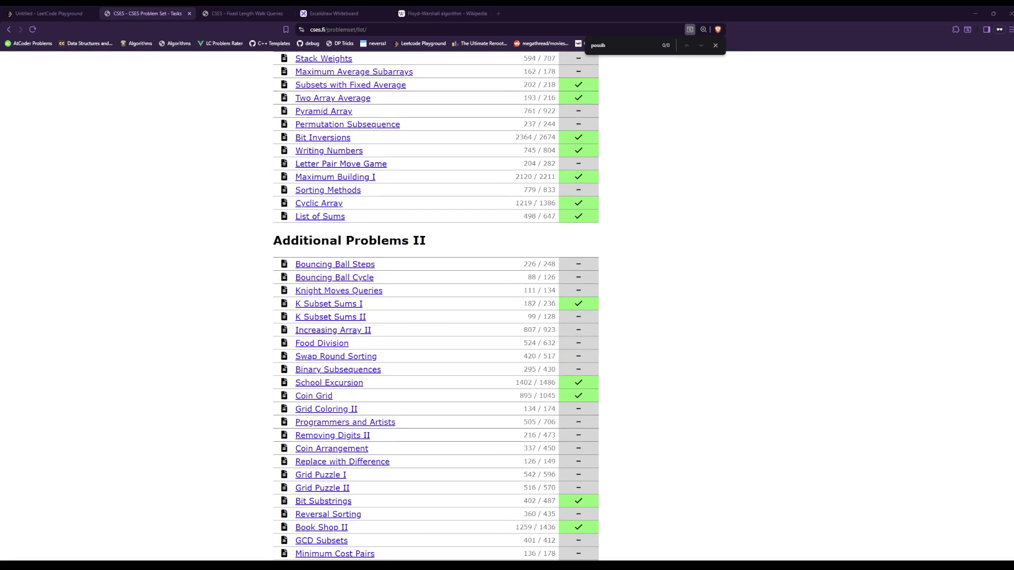
scroll(435, 306, "down", 1)
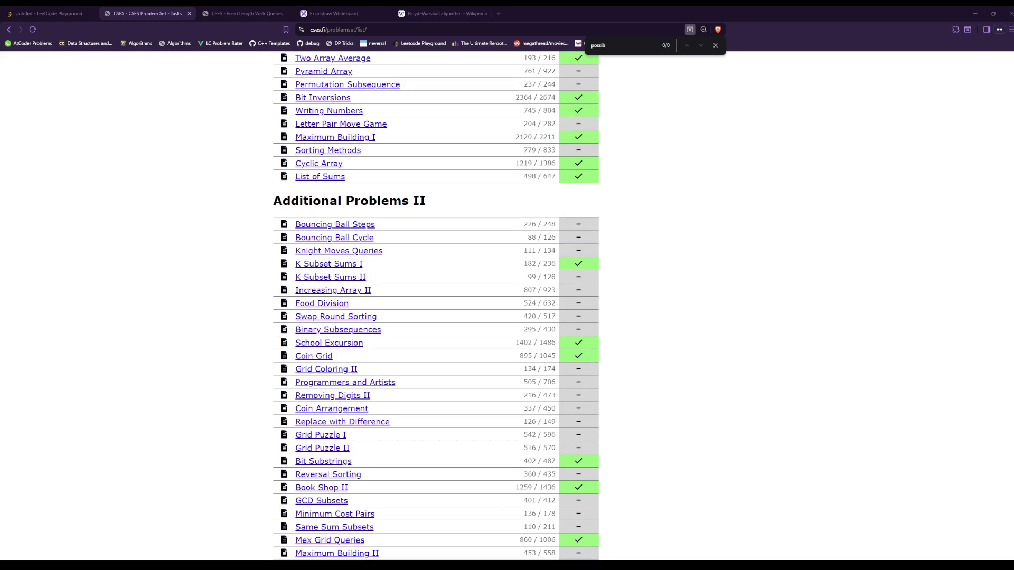
scroll(435, 306, "down", 1)
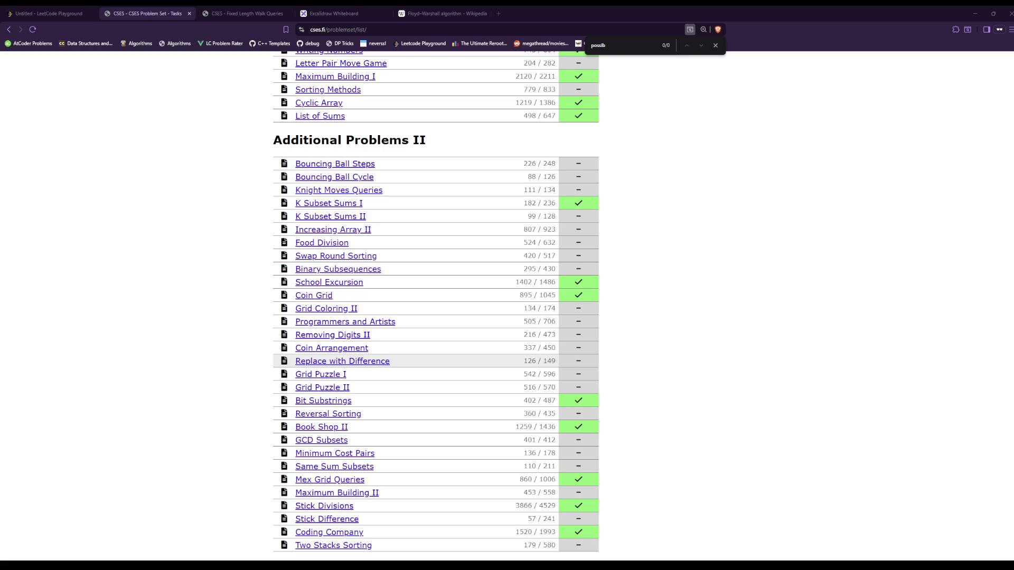
Read the Replace with Difference statement and move the Excalidraw tab beside it
left_click(335, 362)
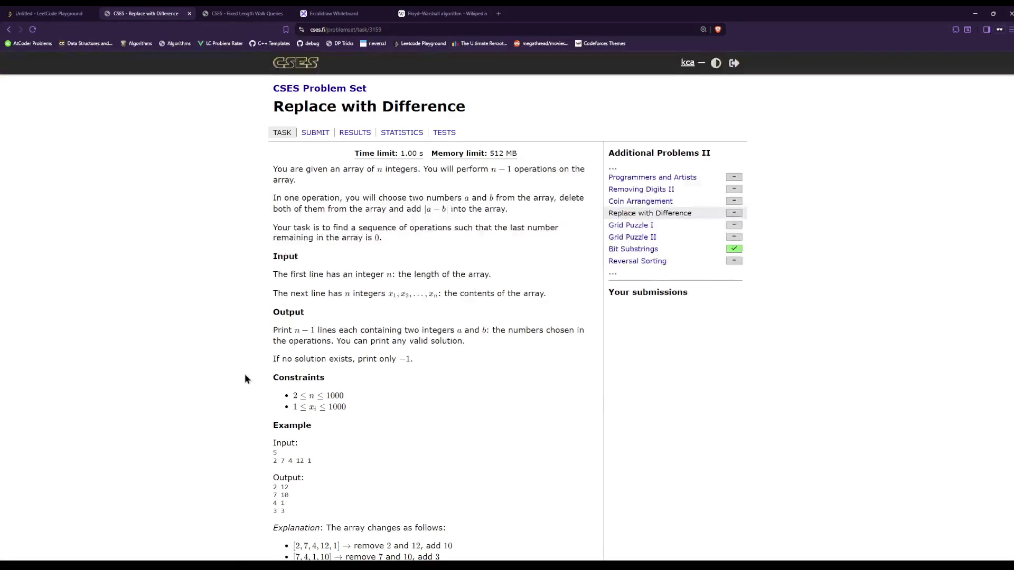
scroll(245, 378, "down", 1)
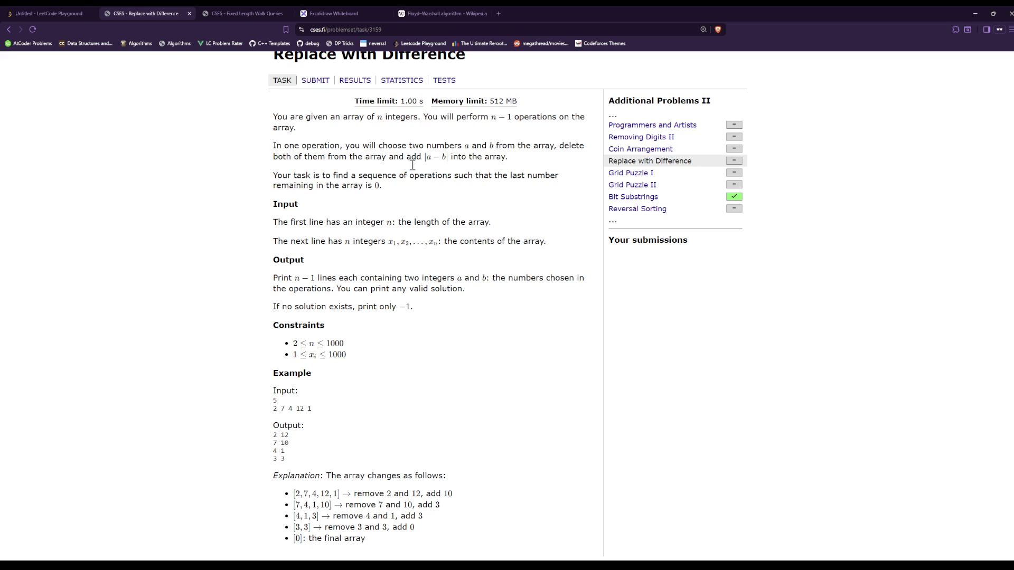
mouse_move(503, 193)
left_mouse_down()
mouse_move(422, 147)
mouse_move(318, 128)
mouse_move(255, 180)
left_mouse_up()
left_click(255, 181)
left_click_drag(360, 11, 261, 12)
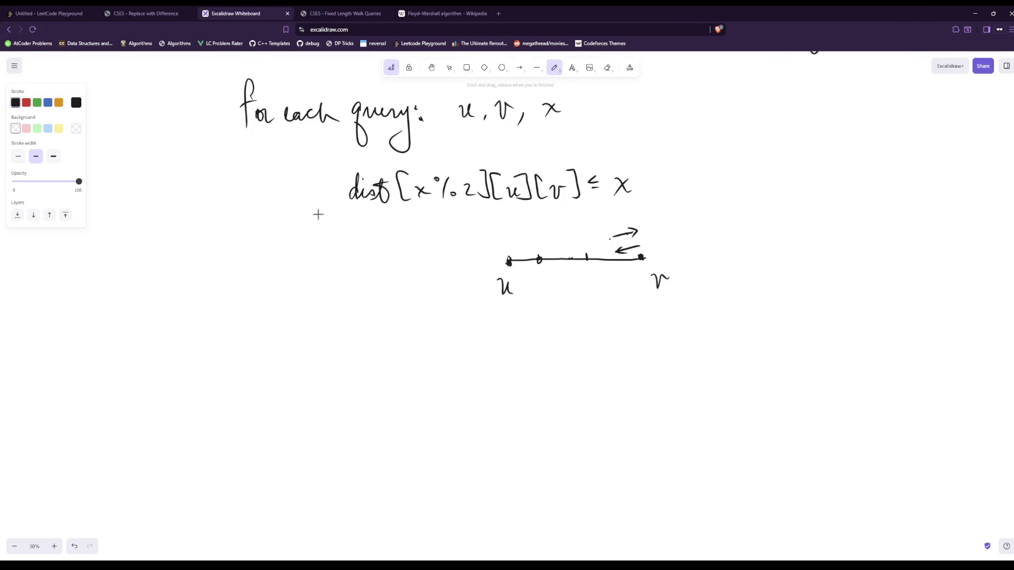
Compare the Replace with Difference example input/output with the whiteboard, then view Fixed Length Walk Queries
left_click(146, 11)
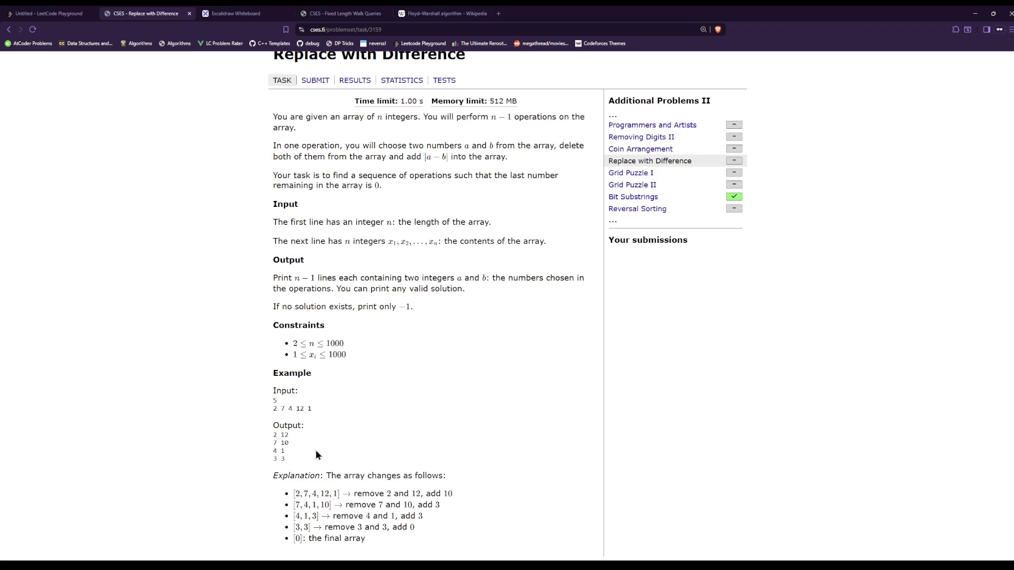
left_click_drag(315, 455, 233, 397)
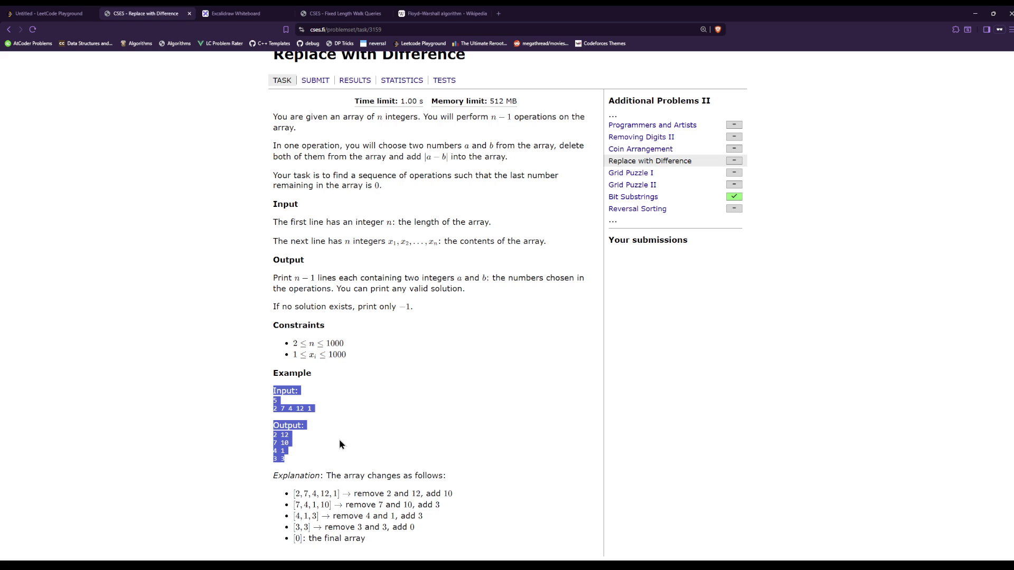
left_click(236, 16)
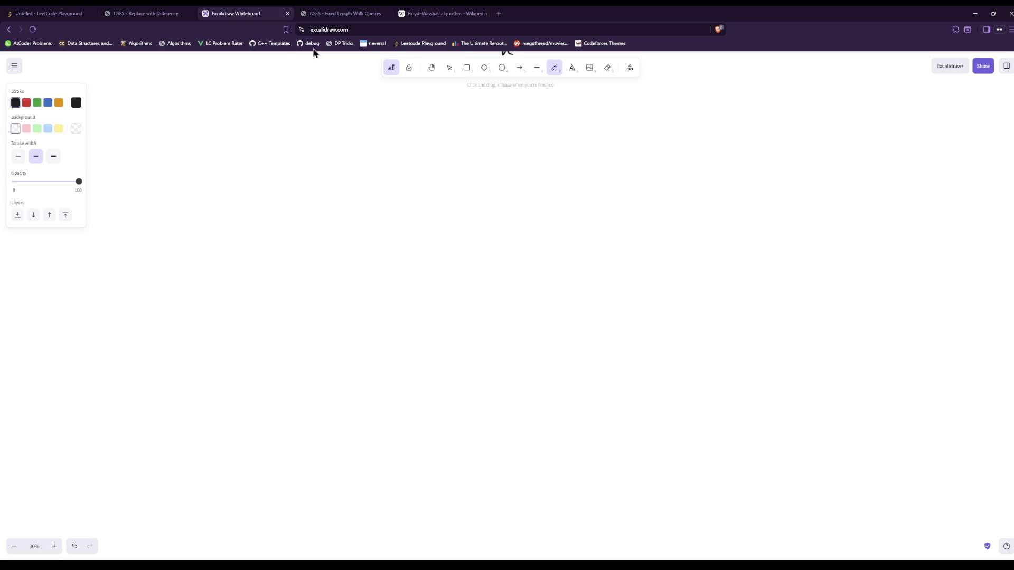
left_click(148, 13)
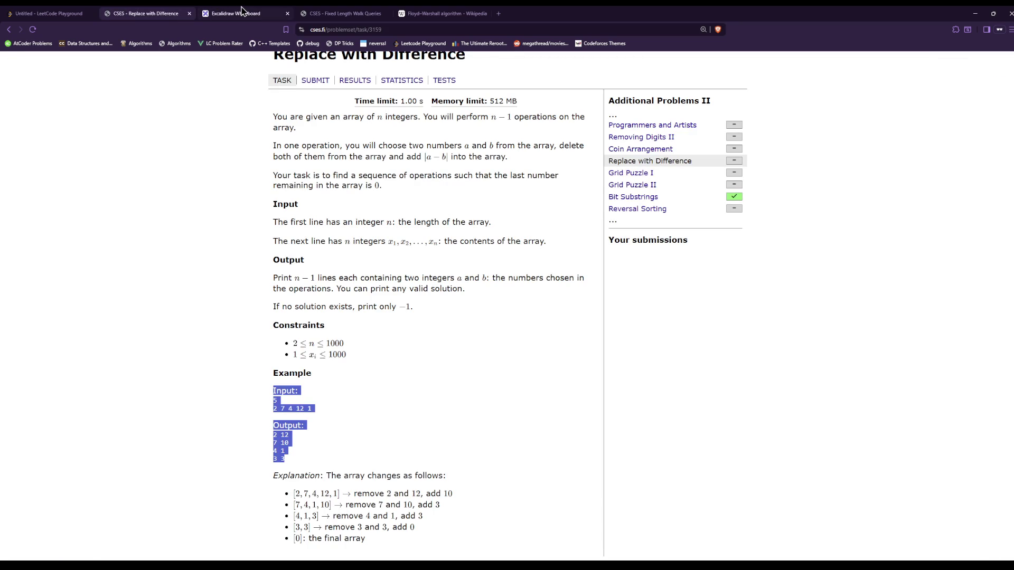
left_click(243, 11)
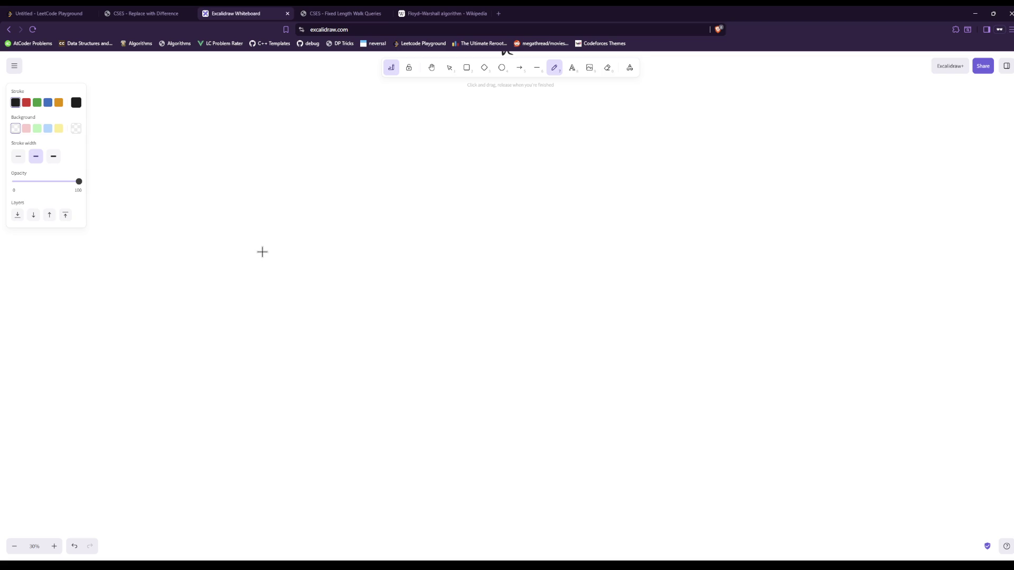
left_click(325, 13)
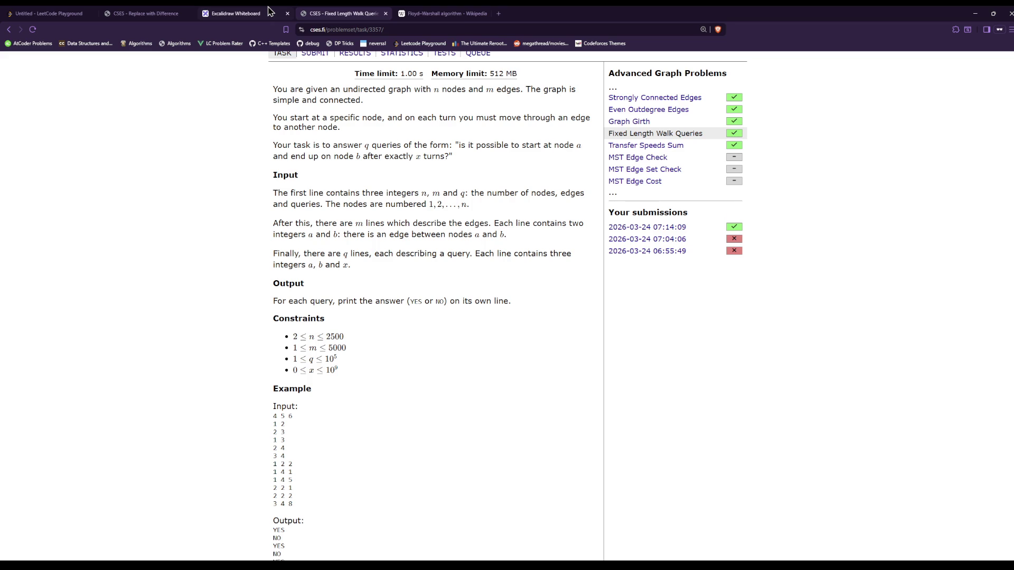
Close Fixed Length Walk Queries and reread the Replace with Difference operation rule and goal
left_click(385, 13)
left_click(100, 13)
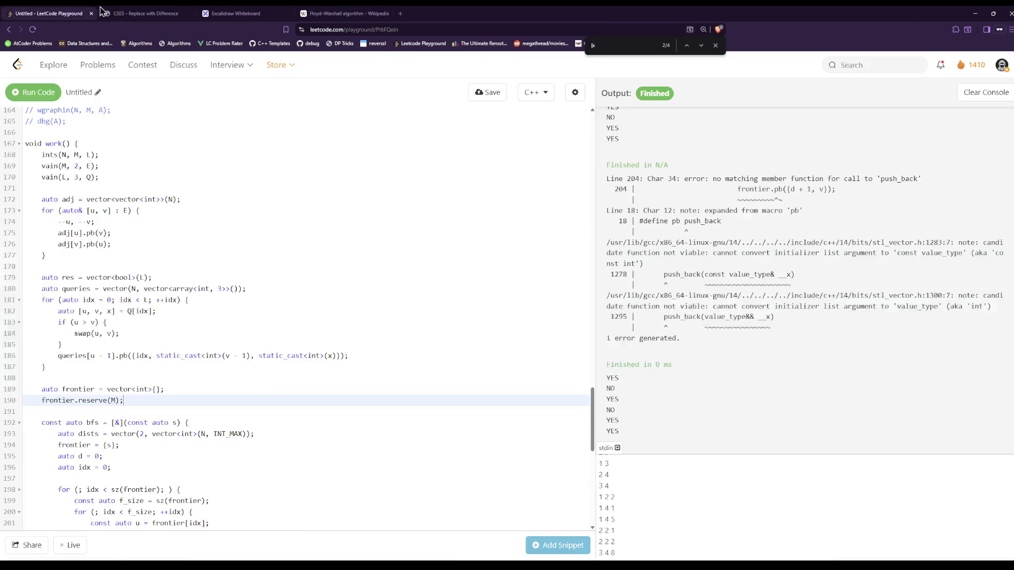
left_click(106, 13)
left_click_drag(273, 399, 306, 460)
left_click(288, 238)
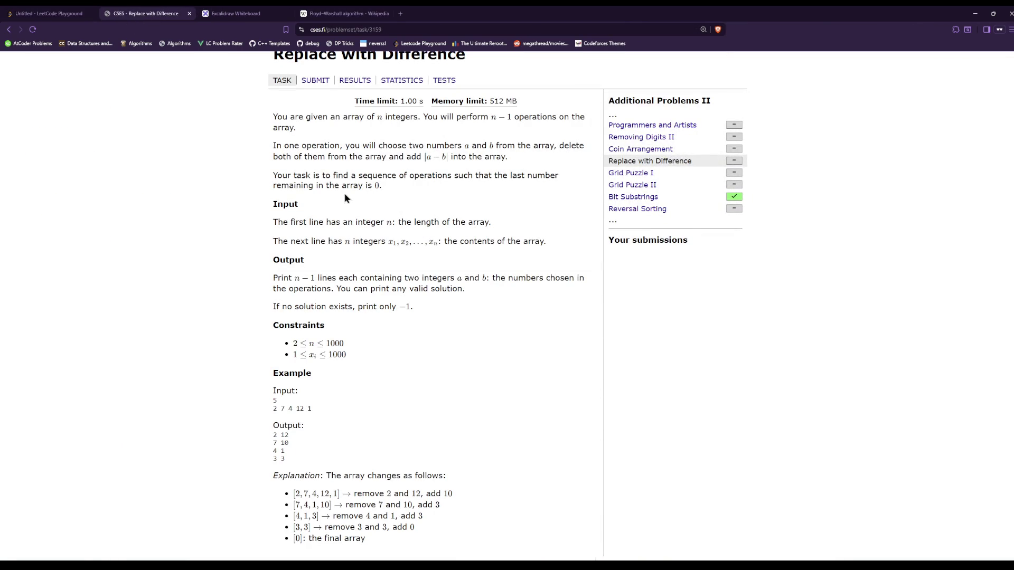
mouse_move(410, 186)
left_mouse_down()
mouse_move(316, 148)
mouse_move(284, 147)
left_mouse_up()
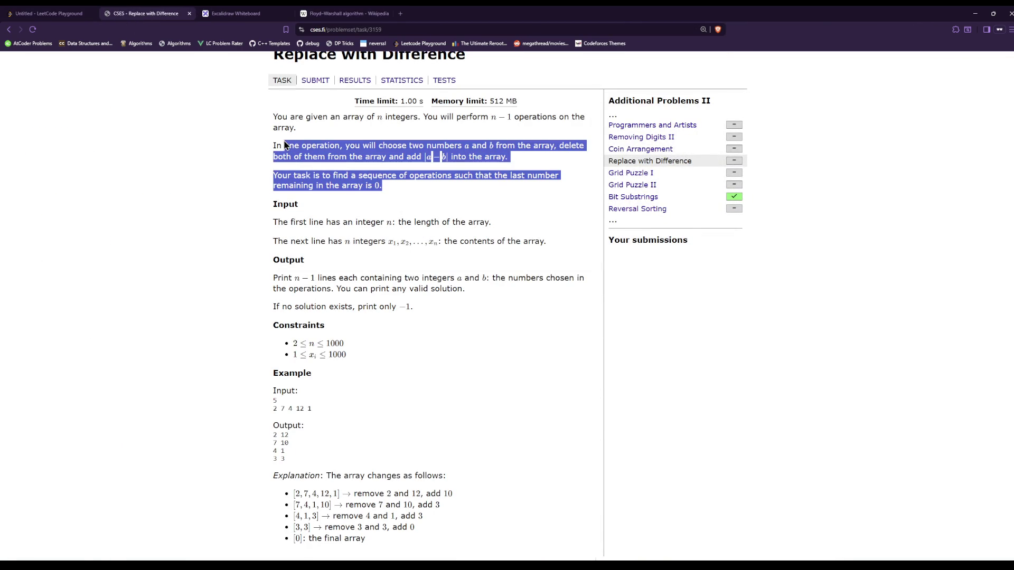
left_click(273, 139)
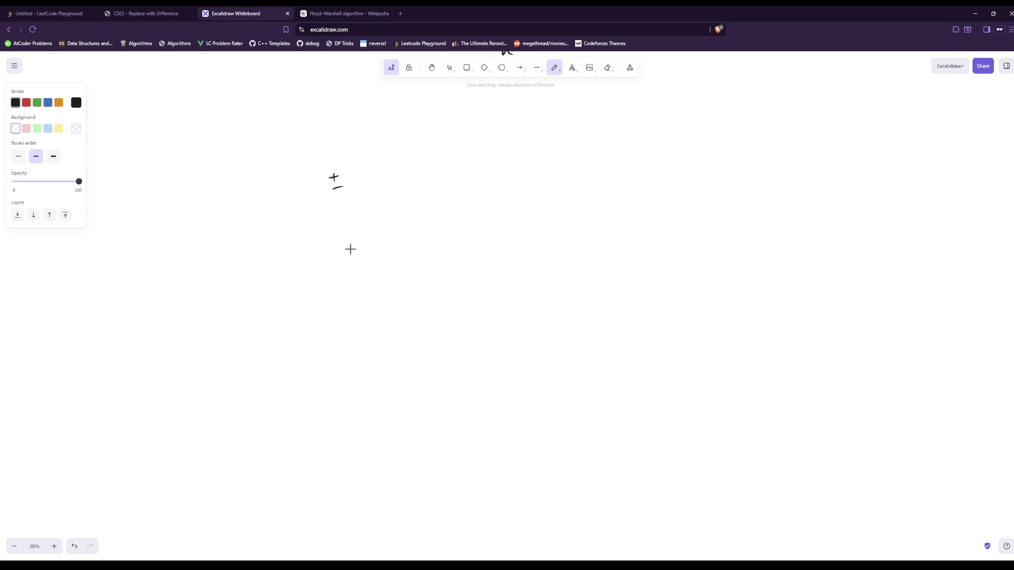
Handwrite 'taking or not taking' at the top of the whiteboard
left_click_drag(332, 197, 388, 213)
mouse_move(376, 197)
left_mouse_down()
mouse_move(390, 191)
mouse_move(433, 240)
left_mouse_up()
left_click(417, 186)
left_click_drag(456, 195, 452, 201)
mouse_move(459, 202)
left_mouse_down()
mouse_move(506, 212)
mouse_move(510, 187)
left_mouse_up()
mouse_move(525, 184)
left_mouse_down()
mouse_move(526, 209)
mouse_move(539, 184)
left_mouse_up()
mouse_move(533, 209)
left_mouse_down()
mouse_move(541, 198)
mouse_move(581, 234)
left_mouse_up()
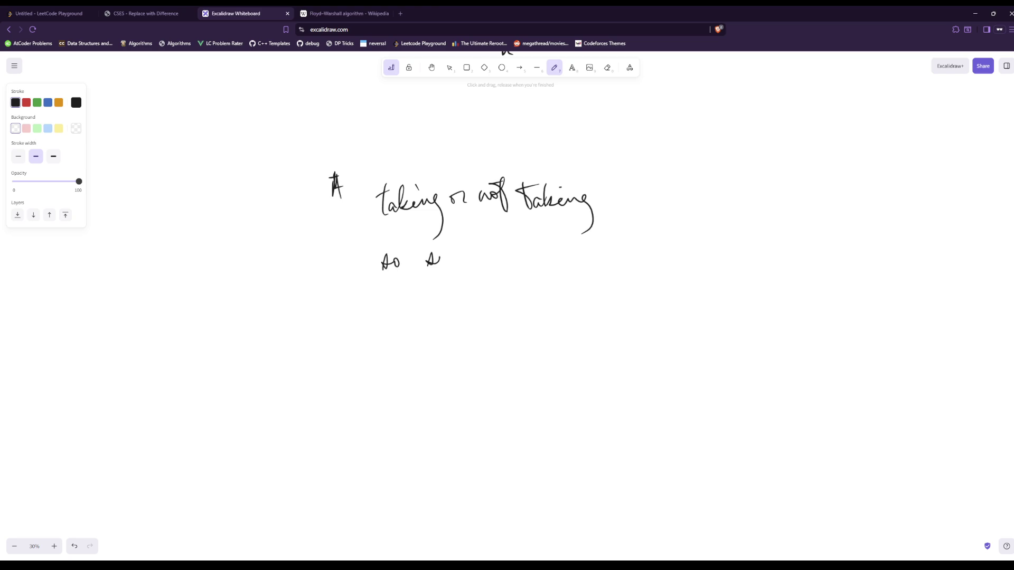
Handwrite 'so sum is 1/2 the total' on the line below
left_click_drag(458, 257, 503, 261)
left_click(487, 247)
left_click_drag(528, 260, 552, 258)
left_click_drag(539, 274, 552, 289)
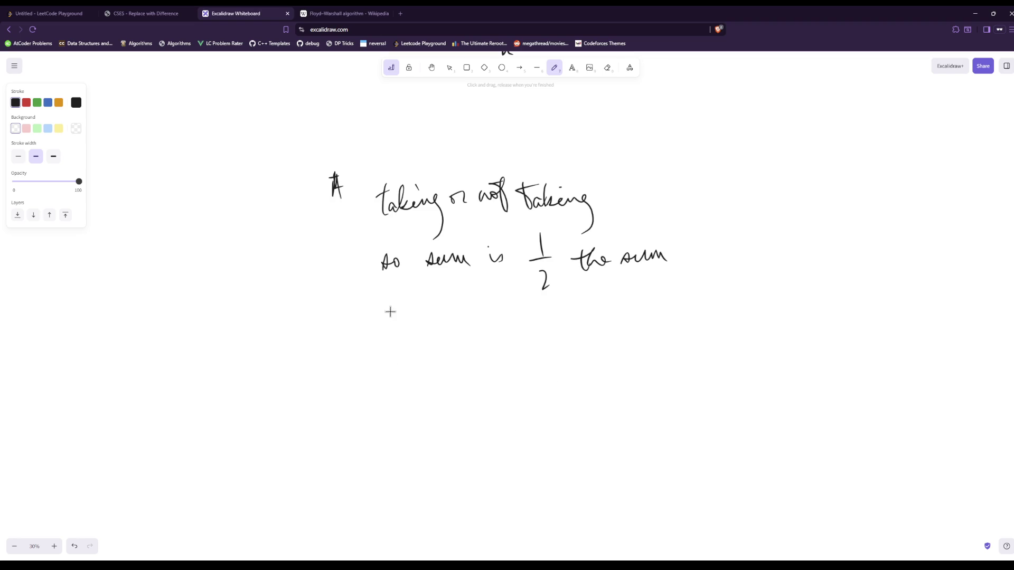
mouse_move(623, 269)
left_mouse_down()
mouse_move(687, 240)
mouse_move(730, 249)
left_mouse_up()
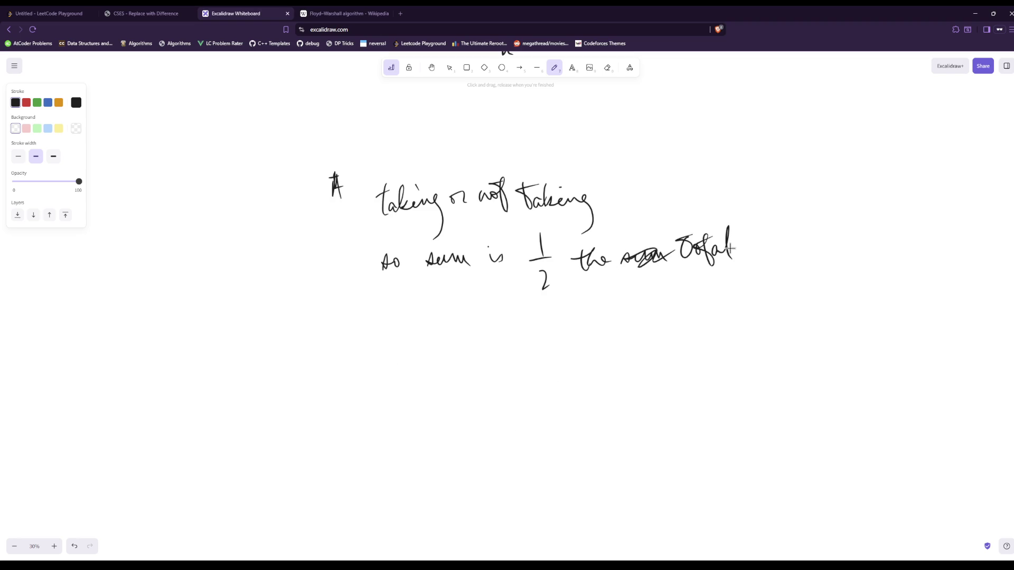
Recheck the problem statement, then start writing 'dp[' below the sum line
left_click(156, 13)
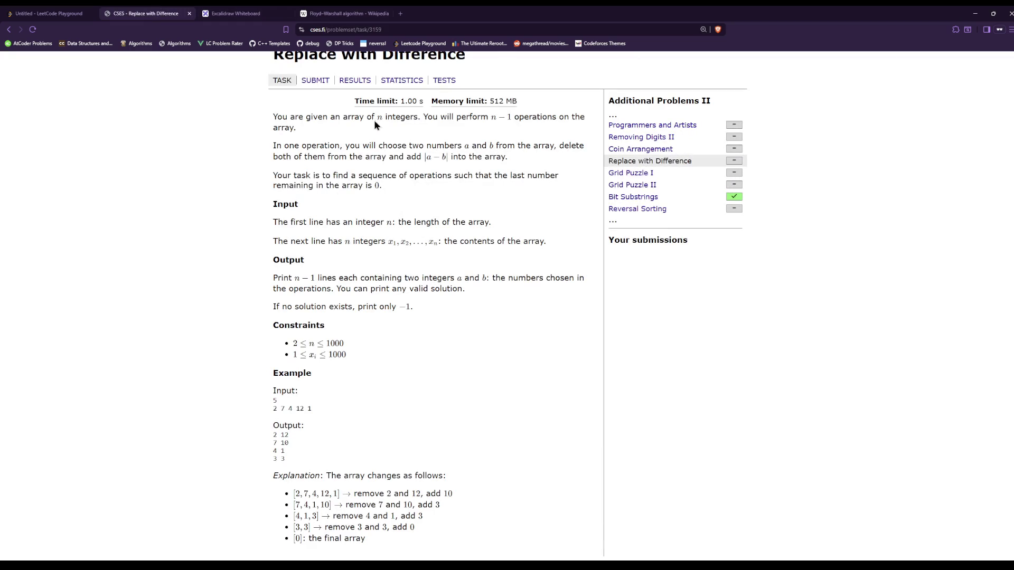
left_click(268, 12)
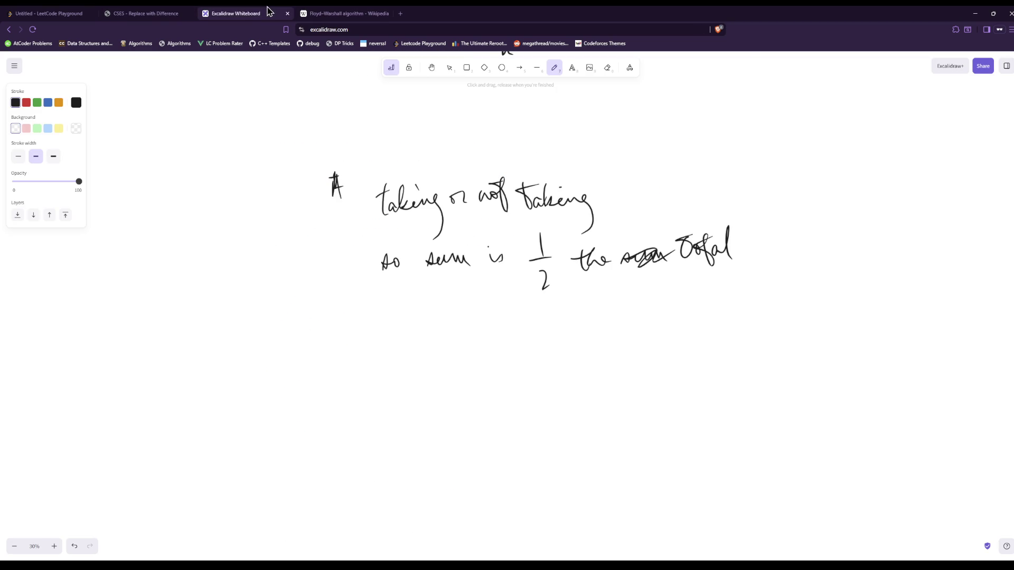
mouse_move(313, 323)
left_mouse_down()
mouse_move(312, 310)
mouse_move(320, 339)
left_mouse_up()
mouse_move(341, 312)
left_mouse_down()
mouse_move(344, 338)
mouse_move(362, 342)
mouse_move(423, 333)
left_mouse_up()
Complete 'dp[i][sum] =' and write 'can you do take/leave dp on'
left_click_drag(428, 308, 436, 344)
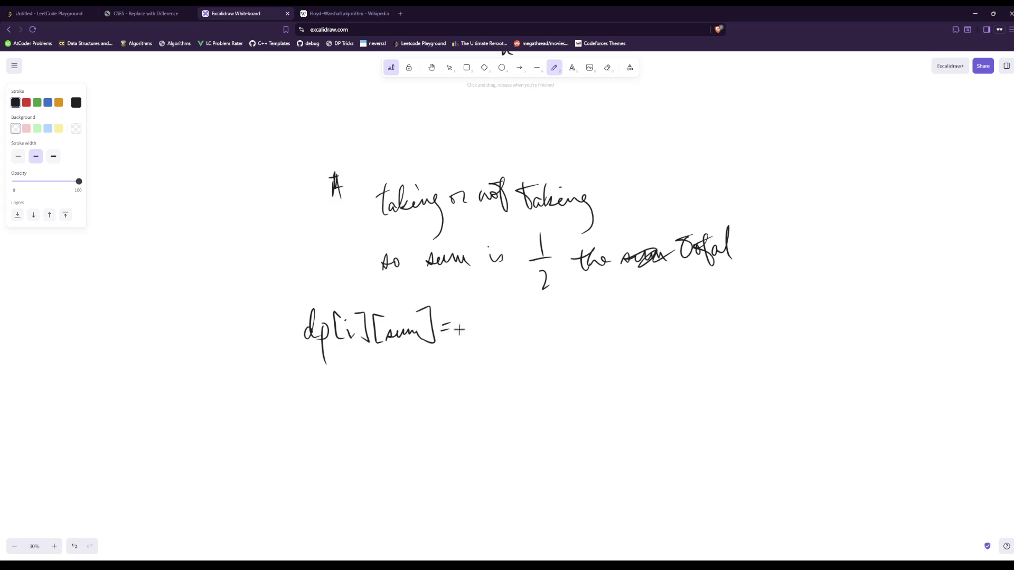
left_click_drag(509, 323, 542, 330)
mouse_move(564, 320)
left_mouse_down()
mouse_move(560, 330)
mouse_move(573, 306)
left_mouse_up()
left_click_drag(579, 323, 594, 331)
mouse_move(584, 319)
left_mouse_down()
mouse_move(635, 323)
mouse_move(646, 340)
mouse_move(679, 327)
left_mouse_up()
mouse_move(682, 319)
left_mouse_down()
mouse_move(744, 298)
mouse_move(742, 328)
left_mouse_up()
mouse_move(751, 317)
left_mouse_down()
mouse_move(750, 349)
mouse_move(753, 323)
left_mouse_up()
mouse_move(767, 315)
left_mouse_down()
mouse_move(765, 323)
mouse_move(791, 325)
left_mouse_up()
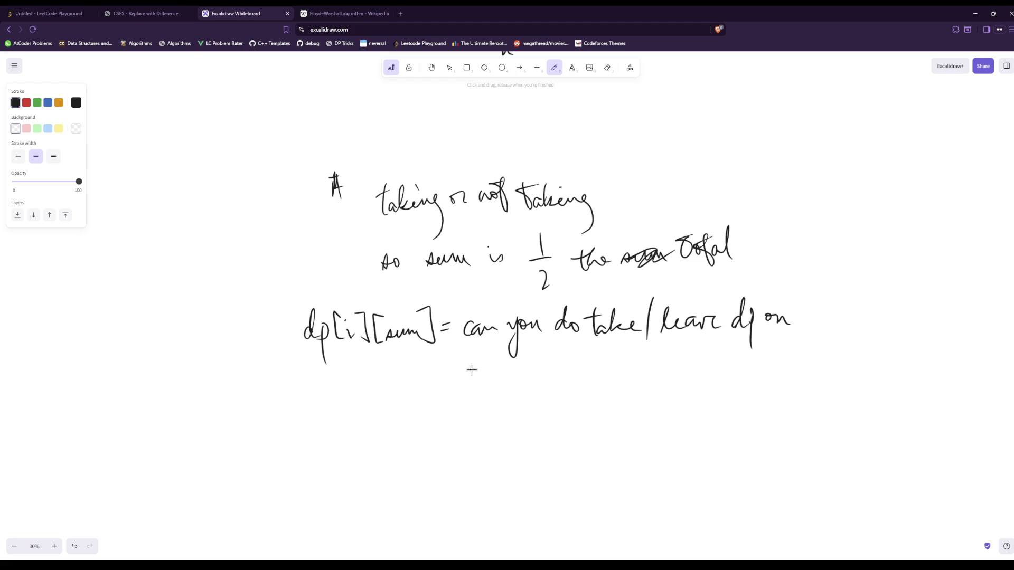
Continue with 'A[:i] and total to sum', scribbling out 'get a'
mouse_move(465, 394)
left_mouse_down()
mouse_move(474, 363)
mouse_move(482, 401)
left_mouse_up()
left_click_drag(493, 363, 496, 395)
left_click_drag(526, 362, 528, 402)
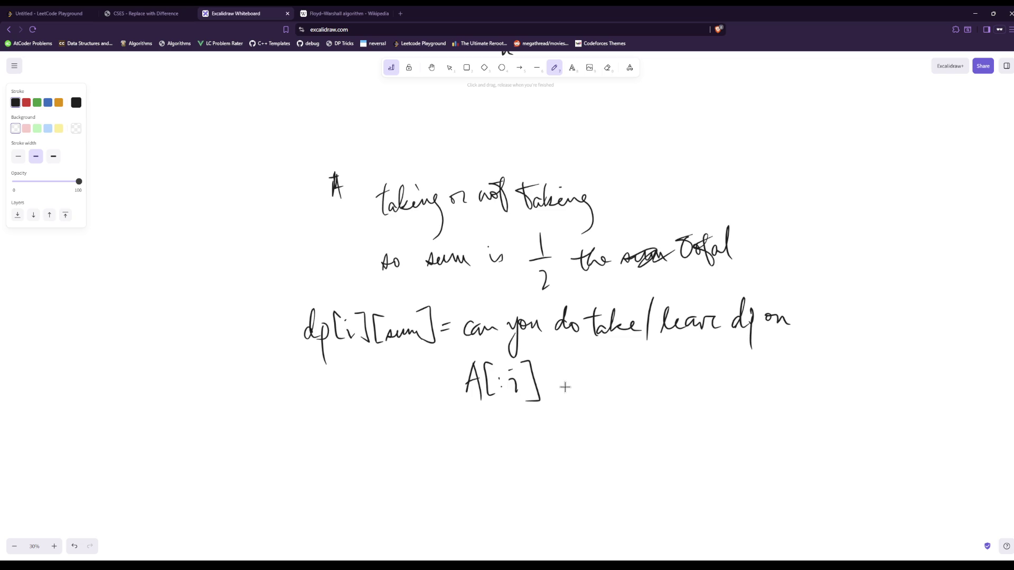
mouse_move(561, 388)
left_mouse_down()
mouse_move(601, 395)
mouse_move(617, 415)
mouse_move(645, 395)
mouse_move(636, 368)
mouse_move(679, 395)
left_mouse_up()
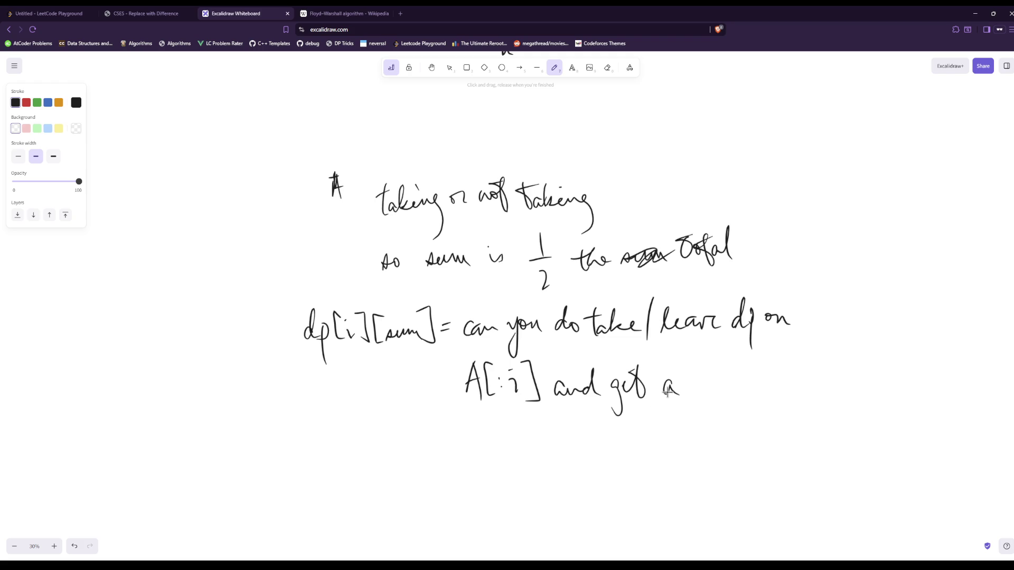
mouse_move(652, 401)
left_mouse_down()
mouse_move(677, 384)
mouse_move(617, 397)
left_mouse_up()
mouse_move(698, 369)
left_mouse_down()
mouse_move(702, 391)
mouse_move(704, 372)
left_mouse_up()
left_click_drag(717, 379, 714, 382)
mouse_move(723, 390)
left_mouse_down()
mouse_move(725, 365)
mouse_move(756, 388)
left_mouse_up()
left_click_drag(769, 355, 775, 390)
left_click_drag(758, 376, 773, 374)
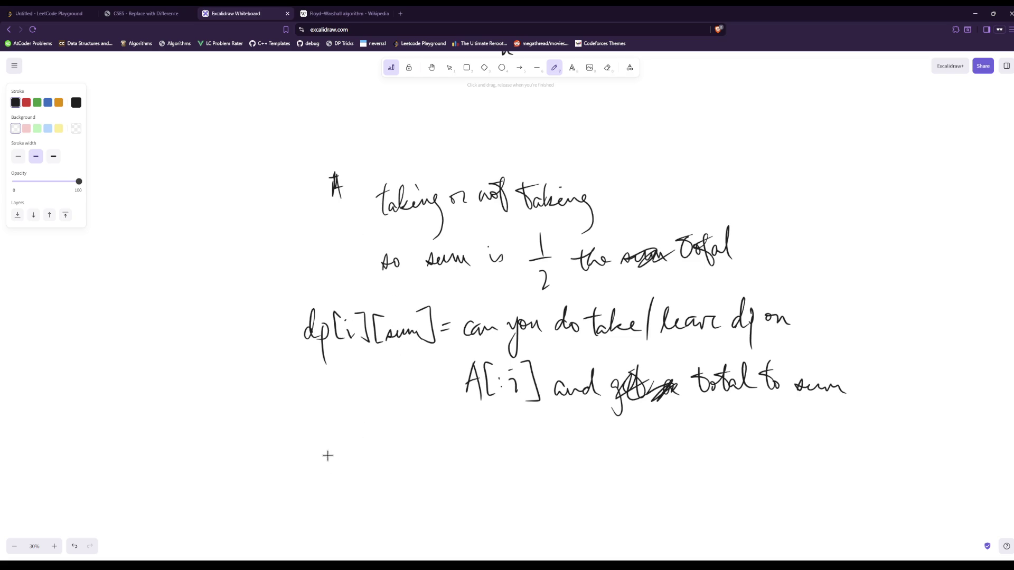
Write the size estimate '1000 · 1000²' below the definition
left_click_drag(326, 454, 330, 486)
left_click_drag(344, 468, 357, 468)
mouse_move(374, 465)
left_mouse_down()
mouse_move(424, 488)
mouse_move(437, 475)
left_mouse_up()
left_click_drag(455, 474, 455, 473)
left_click_drag(469, 473, 464, 474)
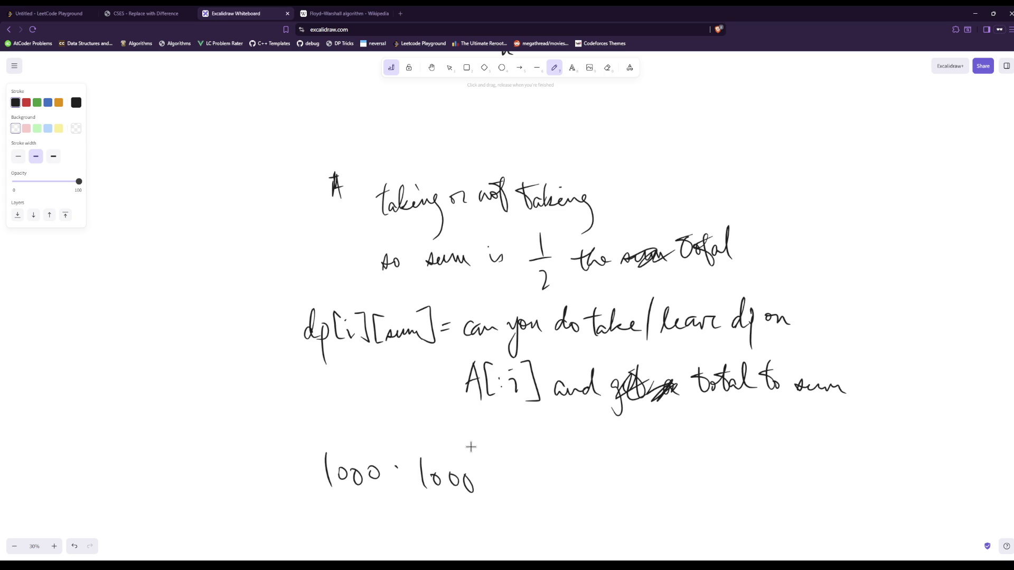
left_click_drag(467, 453, 515, 478)
Finish the estimate with '= 10⁹' and scroll the canvas down
mouse_move(544, 457)
left_mouse_down()
mouse_move(542, 478)
mouse_move(554, 461)
left_mouse_up()
mouse_move(564, 452)
left_mouse_down()
mouse_move(572, 447)
mouse_move(571, 468)
left_mouse_up()
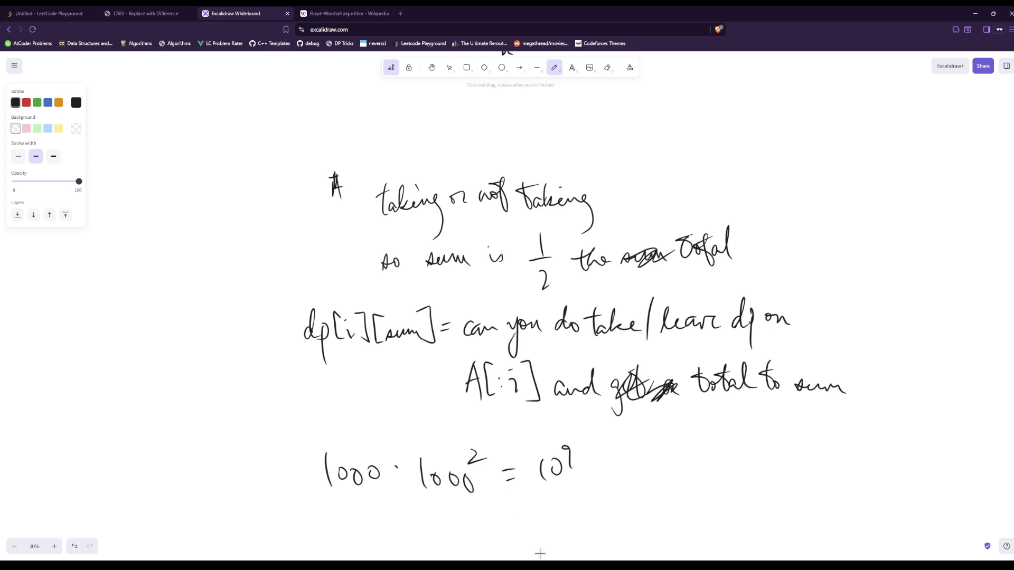
scroll(339, 337, "down", 4)
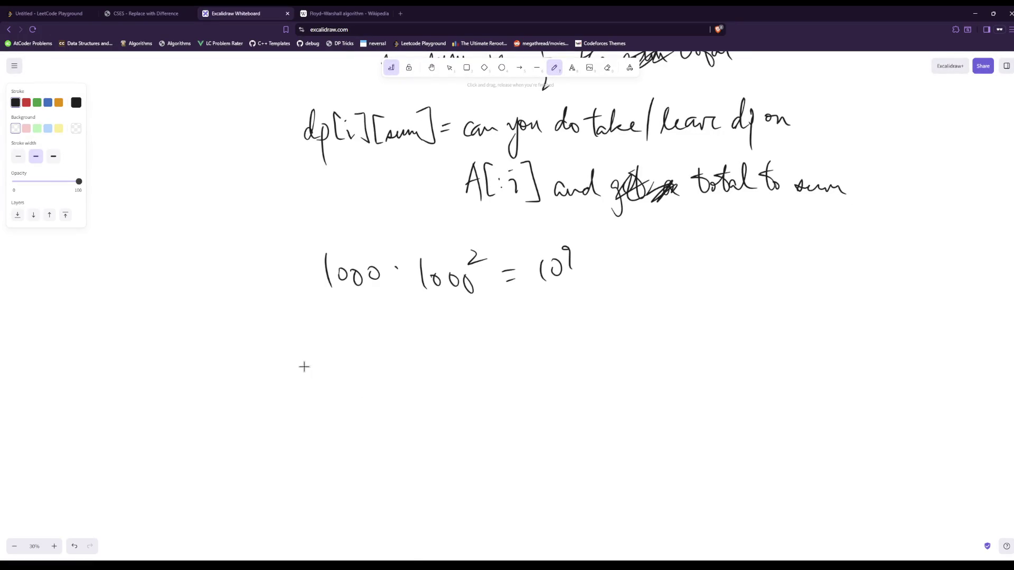
Write 'prev = bitset<1e6+1>()', undoing the mistaken zeros in the size
mouse_move(296, 359)
left_mouse_down()
mouse_move(294, 395)
mouse_move(307, 373)
left_mouse_up()
left_click_drag(309, 375, 337, 364)
mouse_move(345, 374)
left_mouse_down()
mouse_move(407, 351)
mouse_move(406, 393)
mouse_move(434, 369)
mouse_move(444, 386)
mouse_move(475, 377)
mouse_move(482, 387)
left_mouse_up()
mouse_move(497, 371)
left_mouse_down()
mouse_move(522, 374)
mouse_move(504, 377)
left_mouse_up()
key("ctrl+z")
key("ctrl+z")
key("ctrl+z")
mouse_move(517, 362)
left_mouse_down()
mouse_move(509, 376)
mouse_move(542, 386)
mouse_move(568, 371)
mouse_move(550, 383)
left_mouse_up()
mouse_move(580, 363)
left_mouse_down()
mouse_move(576, 384)
mouse_move(589, 401)
left_mouse_up()
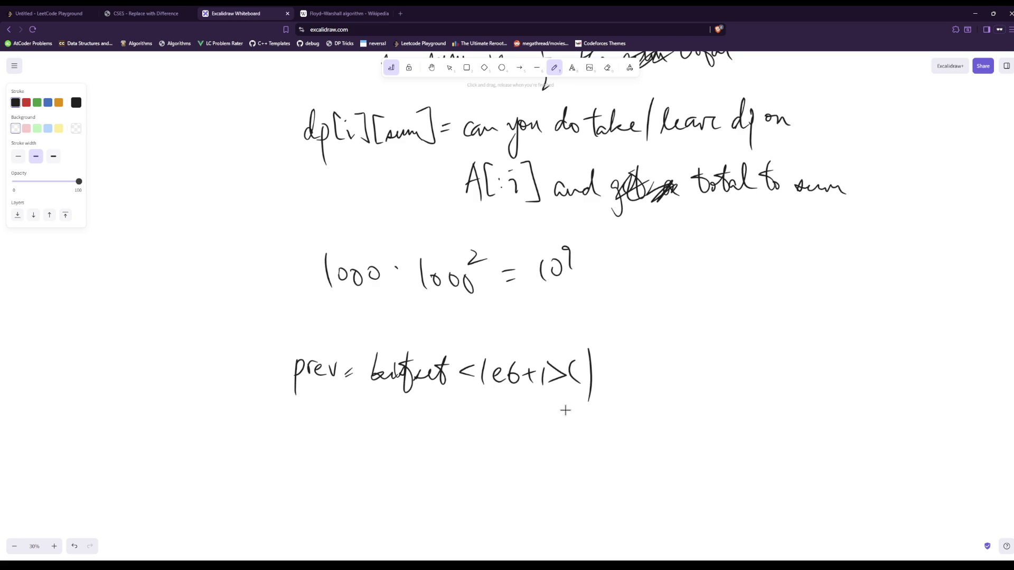
scroll(342, 358, "down", 2)
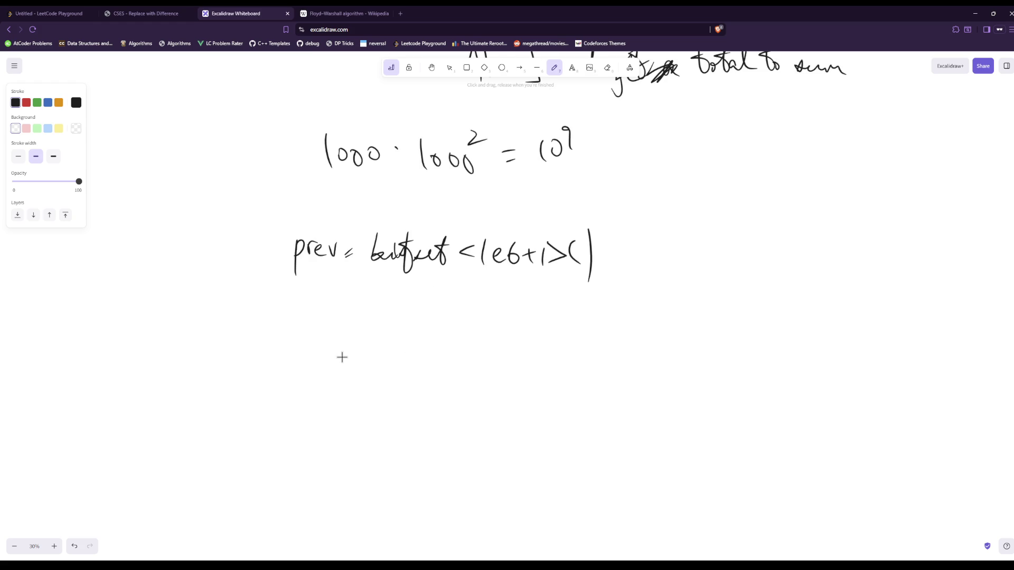
Write the transition 'A[i]: prev << A[i]' below the prev line
left_click_drag(333, 316, 316, 347)
left_click_drag(353, 317, 353, 350)
left_click(361, 326)
left_click_drag(360, 338, 385, 359)
left_click(406, 338)
left_click(407, 346)
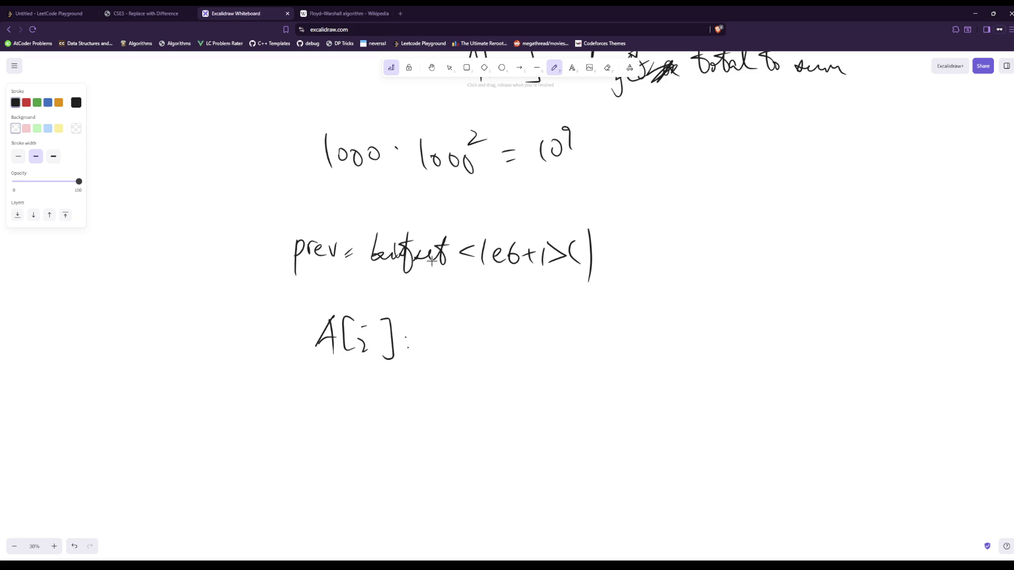
mouse_move(449, 328)
left_mouse_down()
mouse_move(450, 343)
mouse_move(481, 348)
left_mouse_up()
mouse_move(490, 334)
left_mouse_down()
mouse_move(497, 351)
mouse_move(503, 334)
left_mouse_up()
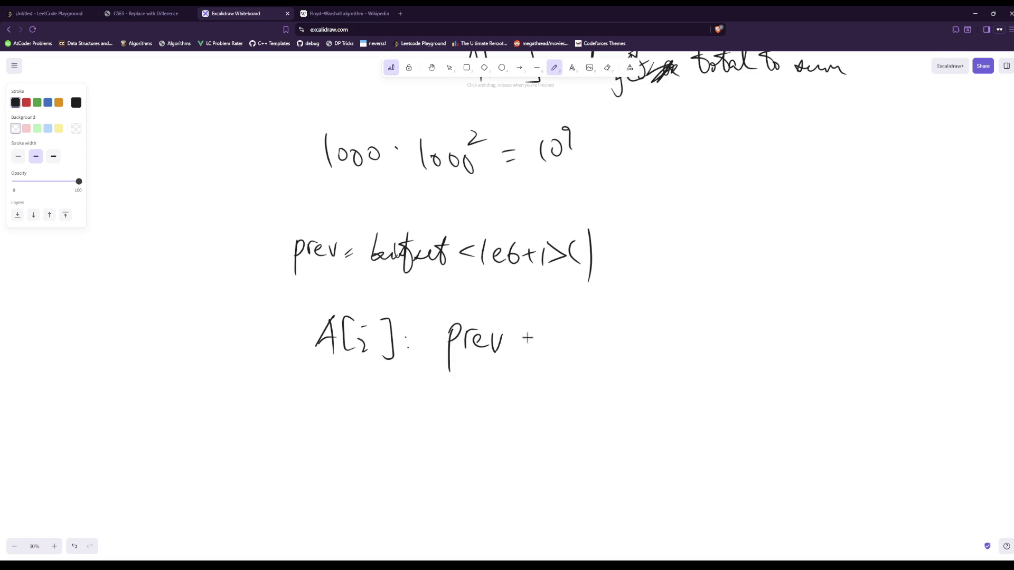
mouse_move(535, 331)
left_mouse_down()
mouse_move(535, 350)
mouse_move(558, 349)
left_mouse_up()
mouse_move(593, 323)
left_mouse_down()
mouse_move(580, 358)
mouse_move(601, 353)
left_mouse_up()
mouse_move(587, 341)
left_mouse_down()
mouse_move(603, 338)
mouse_move(613, 360)
left_mouse_up()
mouse_move(621, 346)
left_mouse_down()
mouse_move(621, 357)
mouse_move(647, 338)
mouse_move(647, 364)
left_mouse_up()
left_click(625, 334)
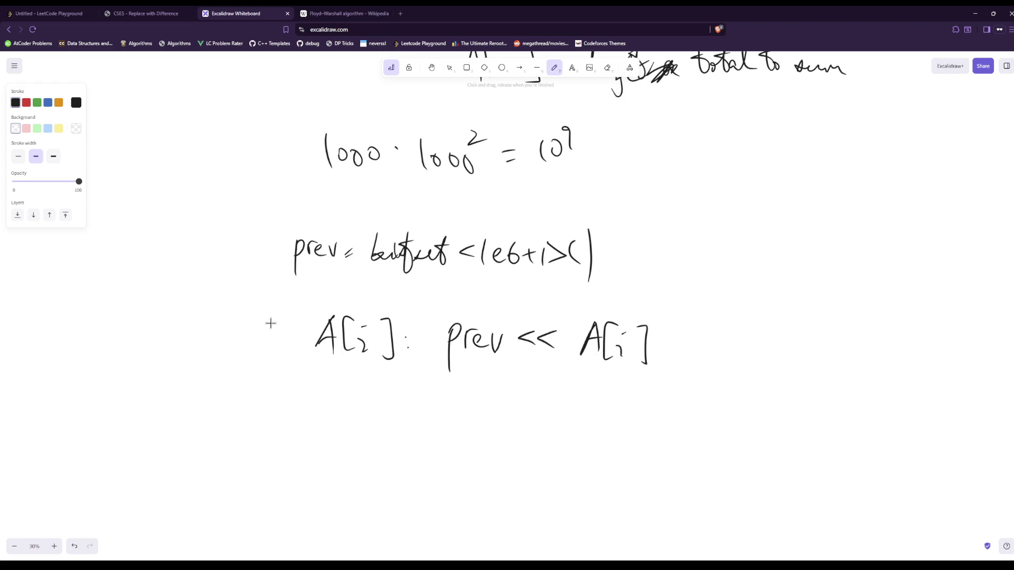
Label that line 'take' and write 'leave A[i]: prev' beneath it
mouse_move(214, 327)
left_mouse_down()
mouse_move(213, 357)
mouse_move(218, 332)
left_mouse_up()
mouse_move(230, 338)
left_mouse_down()
mouse_move(233, 355)
mouse_move(244, 350)
left_mouse_up()
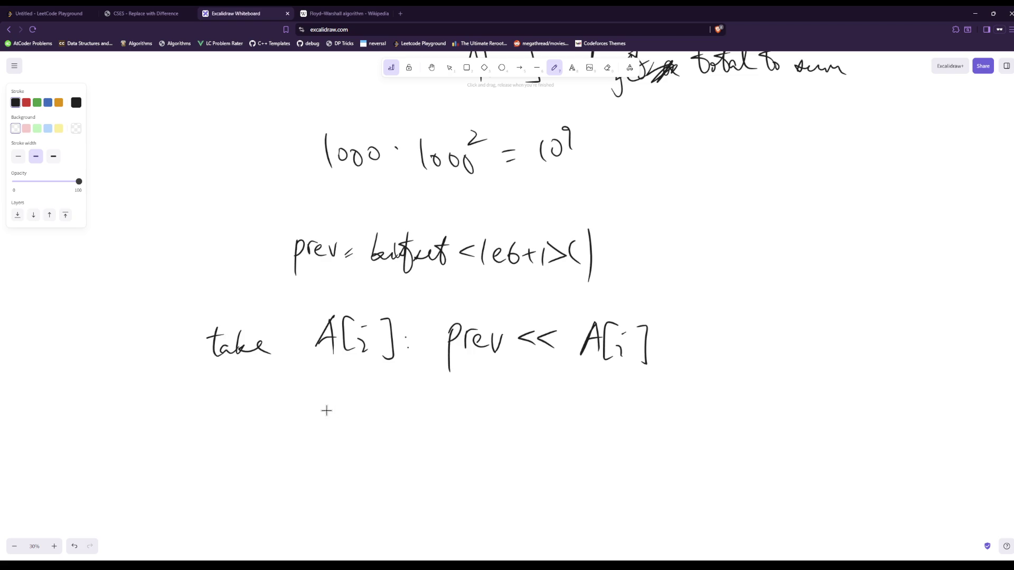
left_click_drag(222, 417, 289, 428)
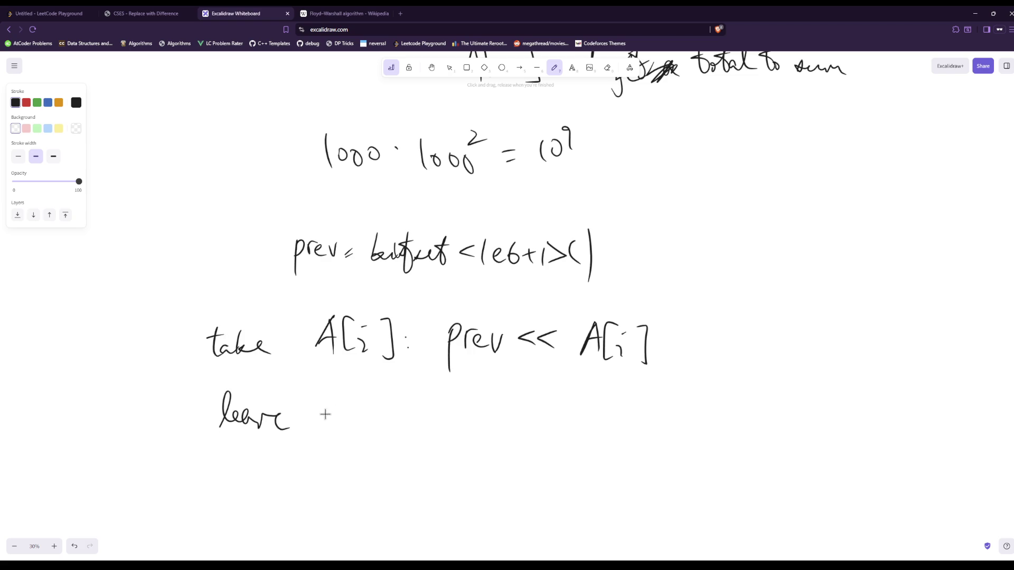
mouse_move(349, 394)
left_mouse_down()
mouse_move(338, 421)
mouse_move(357, 420)
left_mouse_up()
mouse_move(372, 388)
left_mouse_down()
mouse_move(365, 420)
mouse_move(376, 424)
left_mouse_up()
left_click(389, 389)
mouse_move(384, 401)
left_mouse_down()
mouse_move(390, 421)
mouse_move(407, 426)
left_mouse_up()
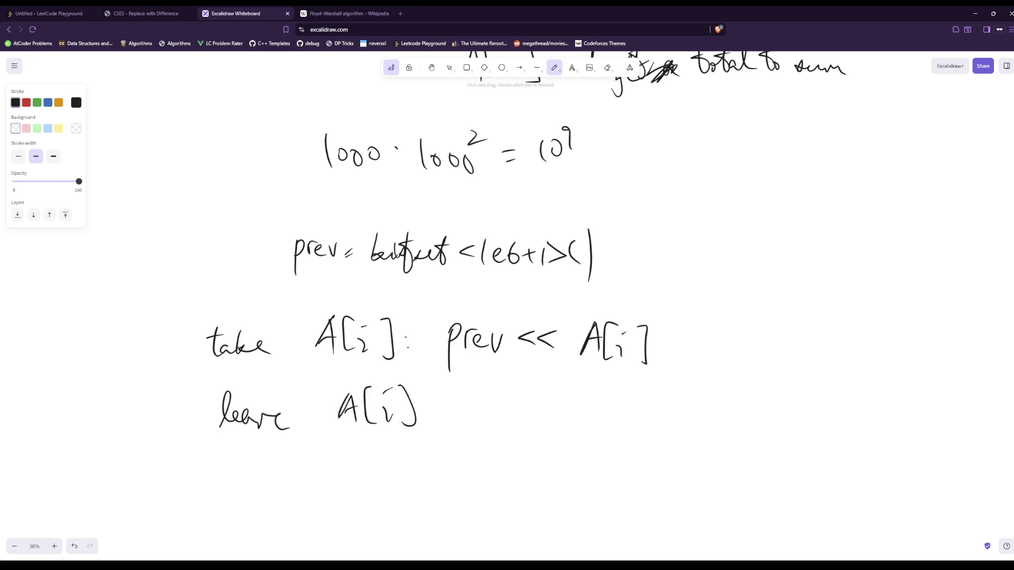
left_click(433, 401)
left_click(434, 411)
left_click_drag(478, 403, 480, 449)
left_click_drag(479, 405, 521, 420)
left_click_drag(527, 409, 539, 408)
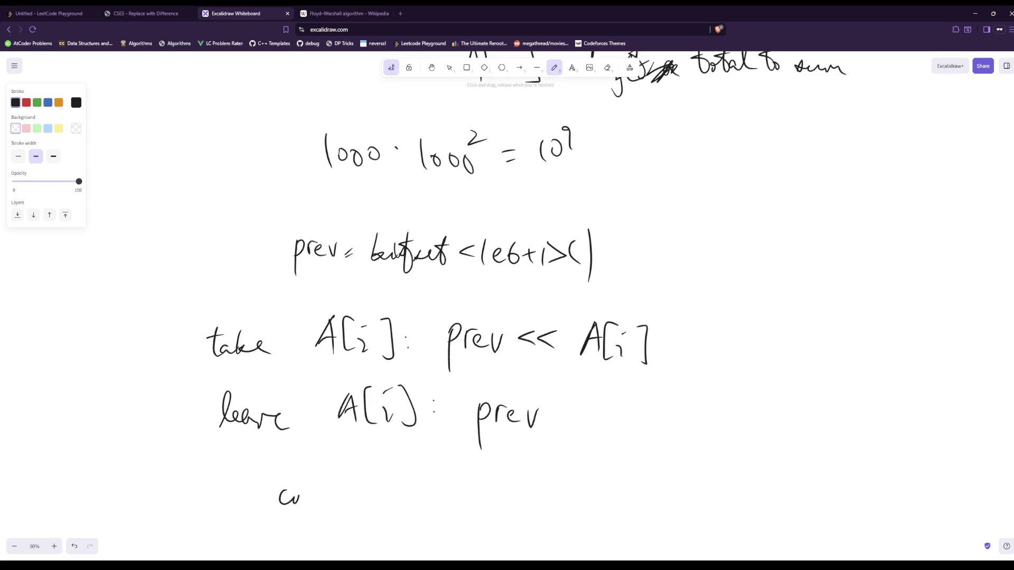
Handwrite 'current : prev << A[i] | prev' under the leave line and jot 10⁹ beside the bitset line
left_click_drag(349, 494, 370, 507)
left_click_drag(359, 489, 376, 487)
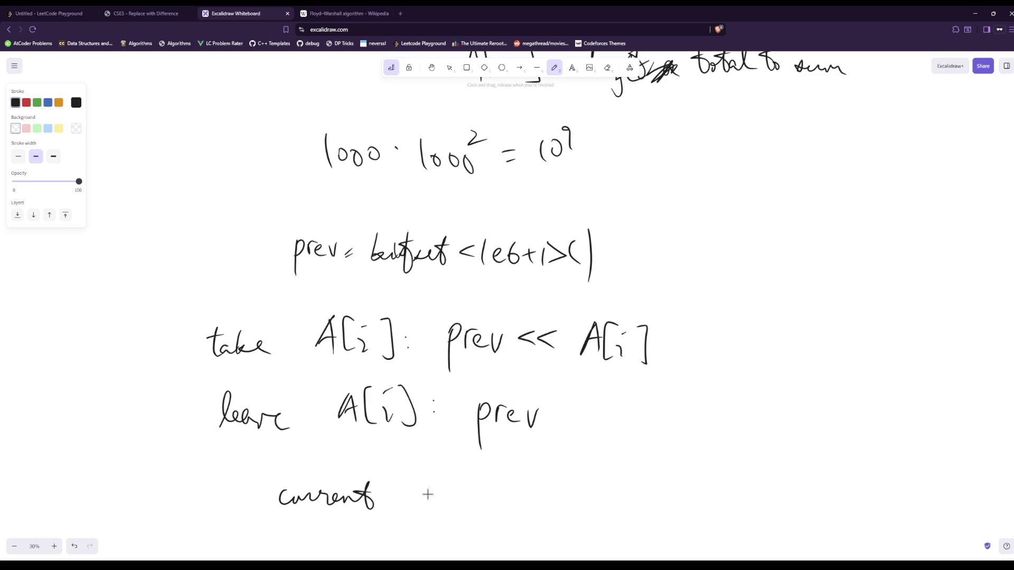
left_click(400, 486)
left_click(403, 498)
mouse_move(453, 483)
left_mouse_down()
mouse_move(450, 493)
mouse_move(505, 476)
mouse_move(526, 496)
mouse_move(565, 499)
mouse_move(568, 486)
left_mouse_up()
mouse_move(583, 467)
left_mouse_down()
mouse_move(582, 496)
mouse_move(591, 489)
mouse_move(602, 501)
left_mouse_up()
left_click(590, 469)
left_click_drag(640, 426, 638, 523)
mouse_move(670, 482)
left_mouse_down()
mouse_move(675, 526)
mouse_move(673, 493)
mouse_move(696, 483)
left_mouse_up()
left_click_drag(698, 490, 715, 480)
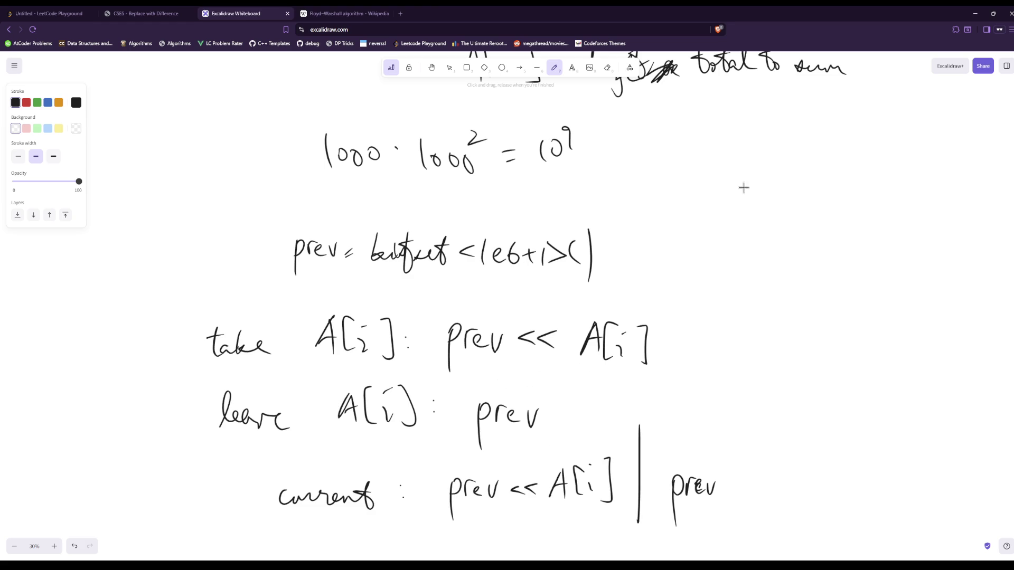
left_click_drag(734, 200, 735, 183)
left_click_drag(752, 170, 755, 186)
Recheck the problem statement, then write 1e9 at left beside the size estimate
scroll(476, 446, "up", 4)
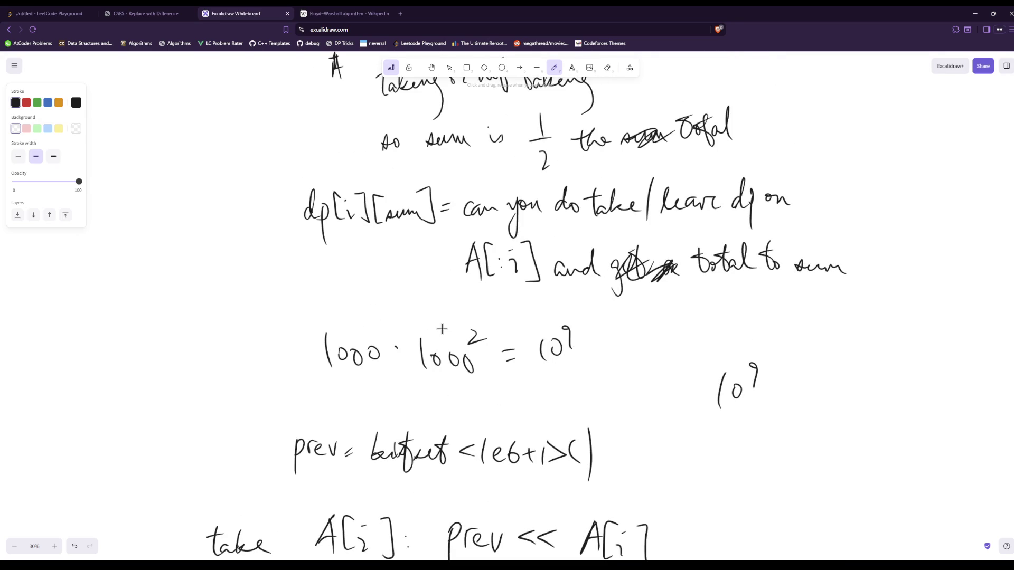
left_click(148, 14)
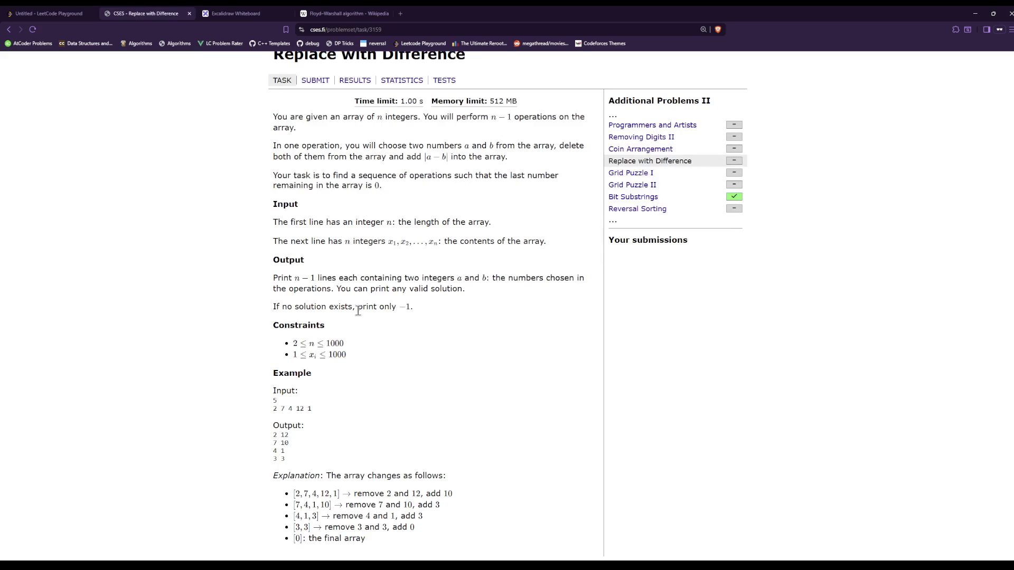
left_click(237, 13)
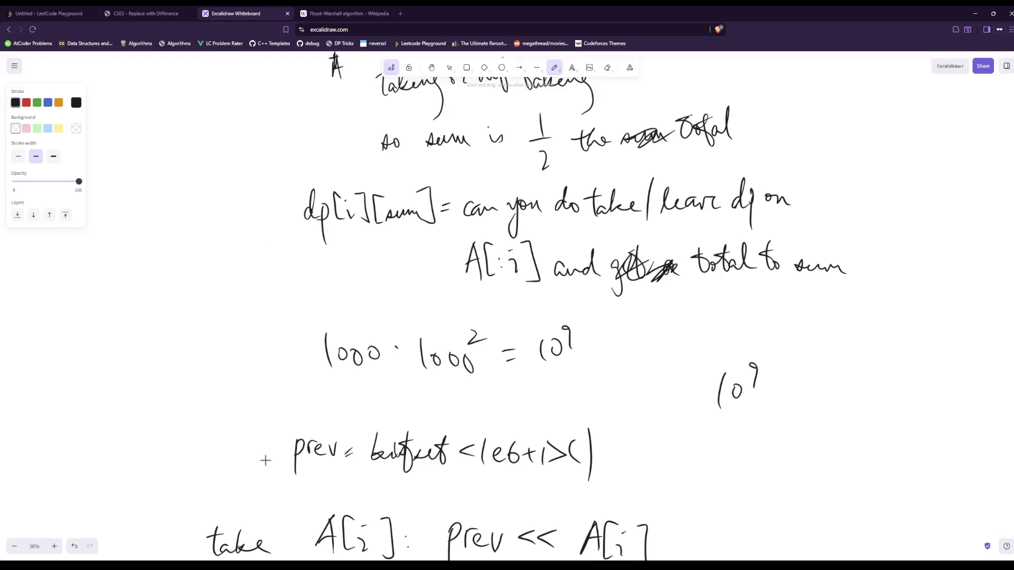
mouse_move(116, 326)
left_mouse_down()
mouse_move(119, 354)
mouse_move(159, 348)
left_mouse_up()
Put 1000·1000² and both 10⁹ values over 2
left_click_drag(350, 373, 470, 378)
mouse_move(411, 406)
left_mouse_down()
mouse_move(417, 422)
mouse_move(432, 417)
left_mouse_up()
mouse_move(515, 371)
left_mouse_down()
mouse_move(581, 366)
mouse_move(570, 403)
left_mouse_up()
left_click_drag(702, 416, 787, 406)
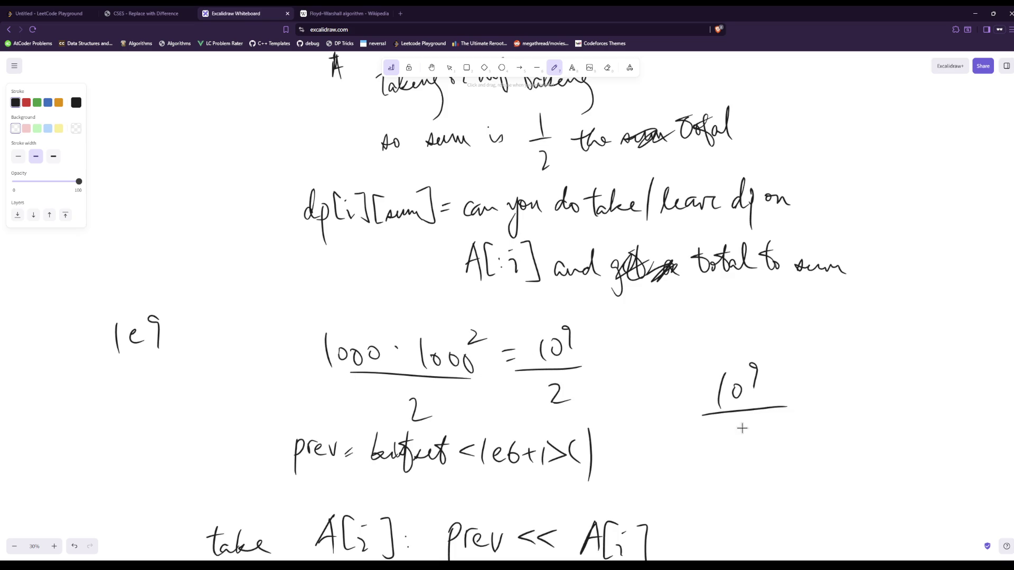
left_click_drag(711, 432, 734, 454)
scroll(612, 499, "down", 3)
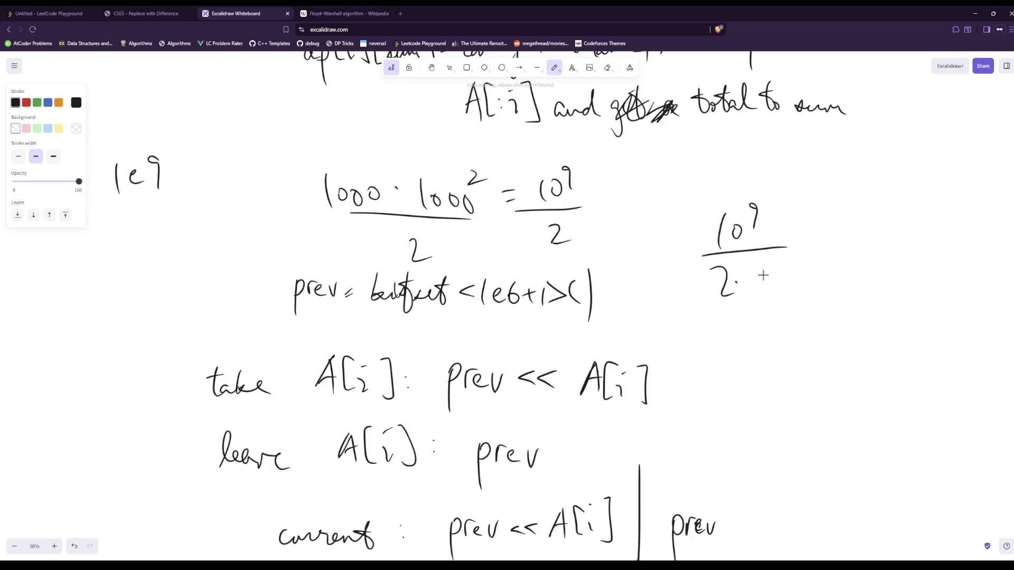
Extend the right-hand divisor to 2·64, undoing a stray dot
mouse_move(752, 276)
left_mouse_down()
mouse_move(751, 285)
mouse_move(774, 286)
left_mouse_up()
left_click_drag(770, 277, 769, 310)
left_click(725, 288)
key("ctrl+z")
scroll(516, 376, "down", 5)
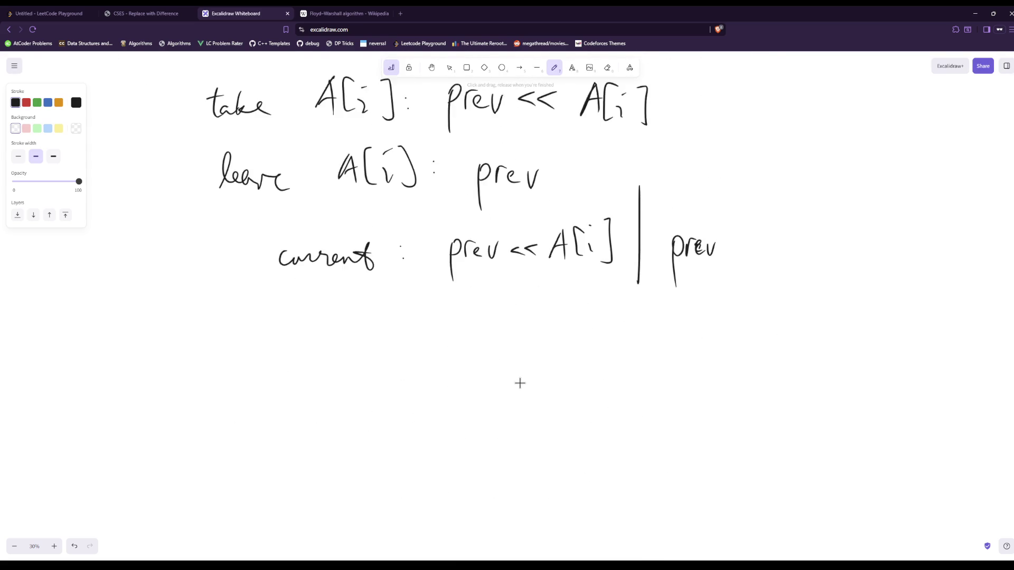
Write 'dp[total/2] is true' below the combined update, striking out the misspelled false start
scroll(519, 383, "up", 2)
scroll(520, 383, "down", 2)
mouse_move(330, 371)
left_mouse_down()
mouse_move(319, 400)
mouse_move(375, 393)
mouse_move(346, 378)
mouse_move(357, 398)
left_mouse_up()
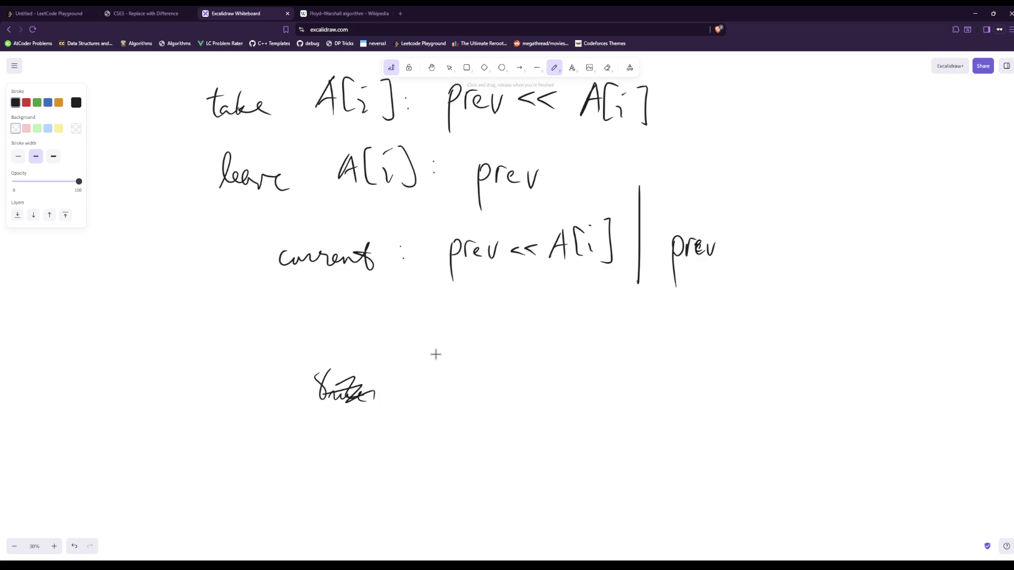
mouse_move(434, 339)
left_mouse_down()
mouse_move(432, 379)
mouse_move(476, 365)
mouse_move(478, 381)
left_mouse_up()
left_click_drag(432, 377, 483, 381)
left_click_drag(407, 422, 452, 452)
mouse_move(475, 398)
left_mouse_down()
mouse_move(474, 422)
mouse_move(515, 424)
mouse_move(521, 395)
mouse_move(521, 425)
left_mouse_up()
mouse_move(463, 427)
left_mouse_down()
mouse_move(520, 422)
mouse_move(505, 453)
left_mouse_up()
mouse_move(538, 411)
left_mouse_down()
mouse_move(551, 426)
mouse_move(539, 445)
mouse_move(598, 433)
mouse_move(675, 437)
left_mouse_up()
left_click(589, 412)
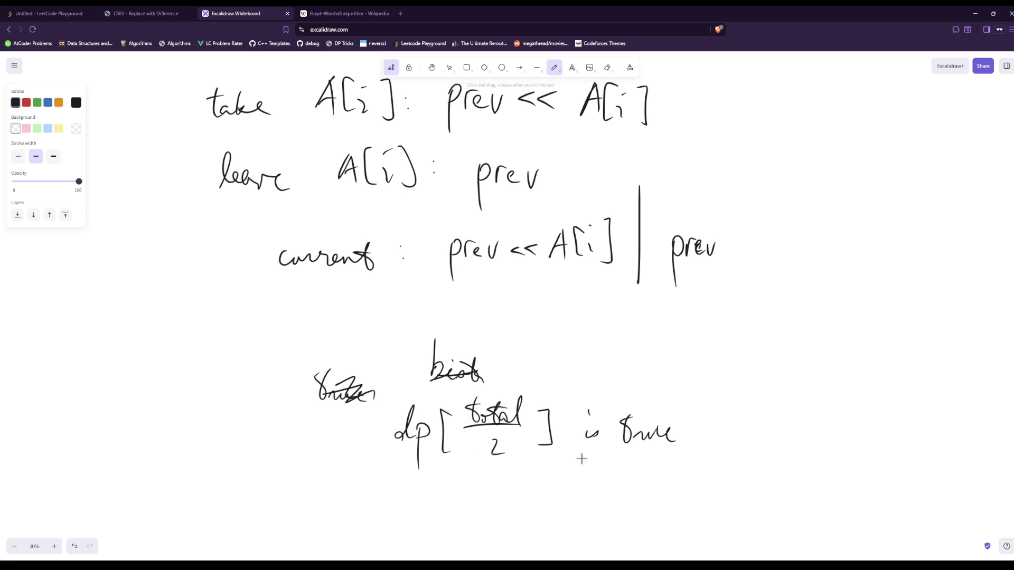
scroll(512, 386, "down", 2)
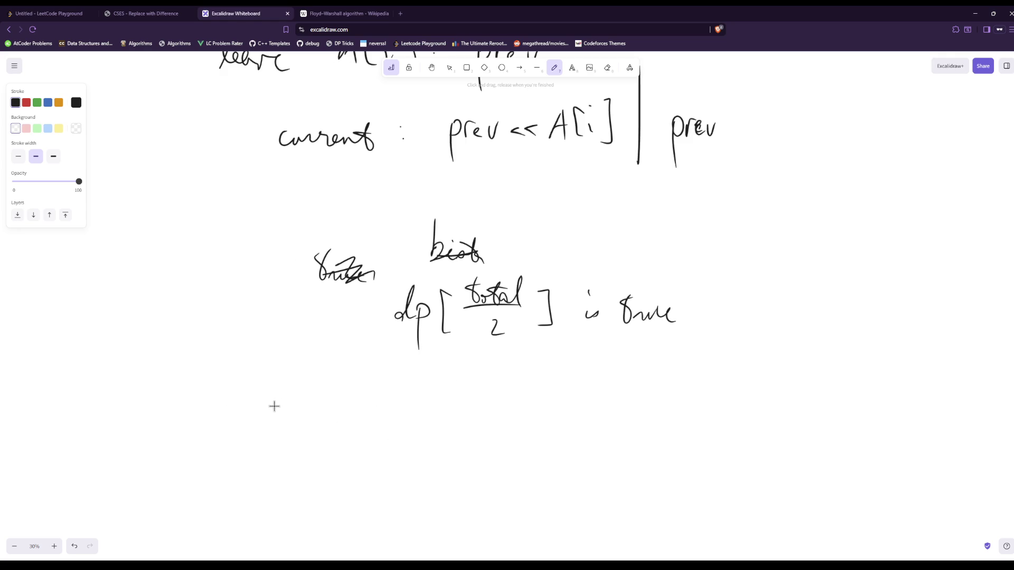
Write 'we take {A_i0, A_i1' on a new line below the dp condition
left_click_drag(247, 407, 276, 423)
mouse_move(289, 401)
left_mouse_down()
mouse_move(292, 426)
mouse_move(341, 424)
left_mouse_up()
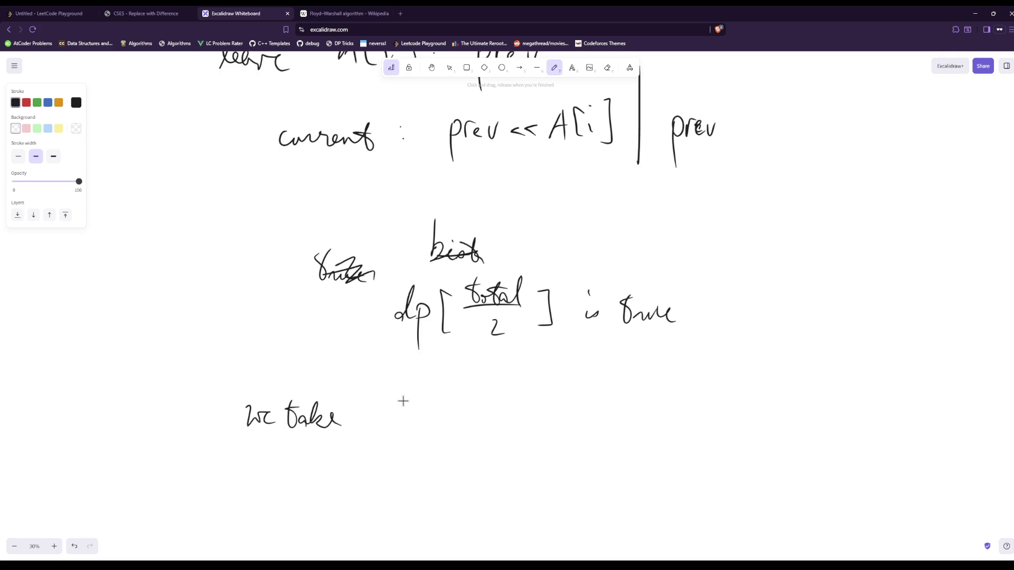
mouse_move(393, 387)
left_mouse_down()
mouse_move(383, 417)
mouse_move(400, 427)
mouse_move(426, 411)
mouse_move(434, 425)
left_mouse_up()
left_click_drag(452, 421, 449, 426)
mouse_move(484, 396)
left_mouse_down()
mouse_move(478, 422)
mouse_move(493, 417)
left_mouse_up()
left_click_drag(476, 412, 496, 408)
left_click_drag(502, 417, 499, 442)
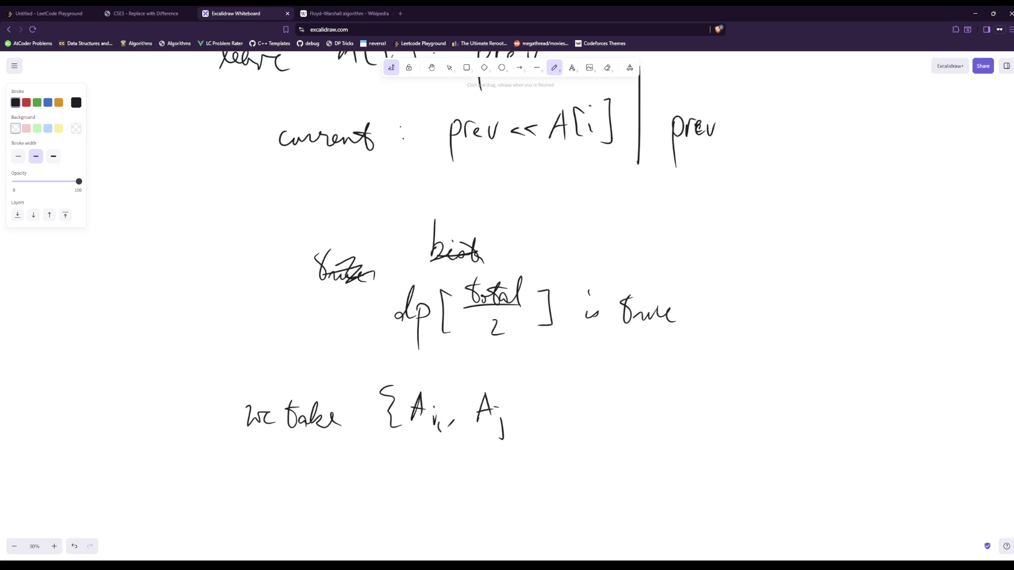
Fix the subscripts and finish the subset with '…, A_ik}' and a closing brace
left_click_drag(441, 422, 442, 431)
left_click_drag(491, 401, 509, 432)
mouse_move(534, 397)
left_mouse_down()
mouse_move(524, 430)
mouse_move(539, 428)
left_mouse_up()
left_click_drag(526, 420, 540, 417)
mouse_move(549, 420)
left_mouse_down()
mouse_move(547, 433)
mouse_move(559, 436)
left_mouse_up()
mouse_move(579, 424)
left_mouse_down()
mouse_move(576, 434)
mouse_move(613, 431)
left_mouse_up()
mouse_move(641, 427)
left_mouse_down()
mouse_move(638, 441)
mouse_move(687, 430)
mouse_move(687, 418)
left_mouse_up()
left_click_drag(696, 415, 707, 445)
left_click_drag(705, 436, 712, 434)
left_click_drag(717, 389, 724, 444)
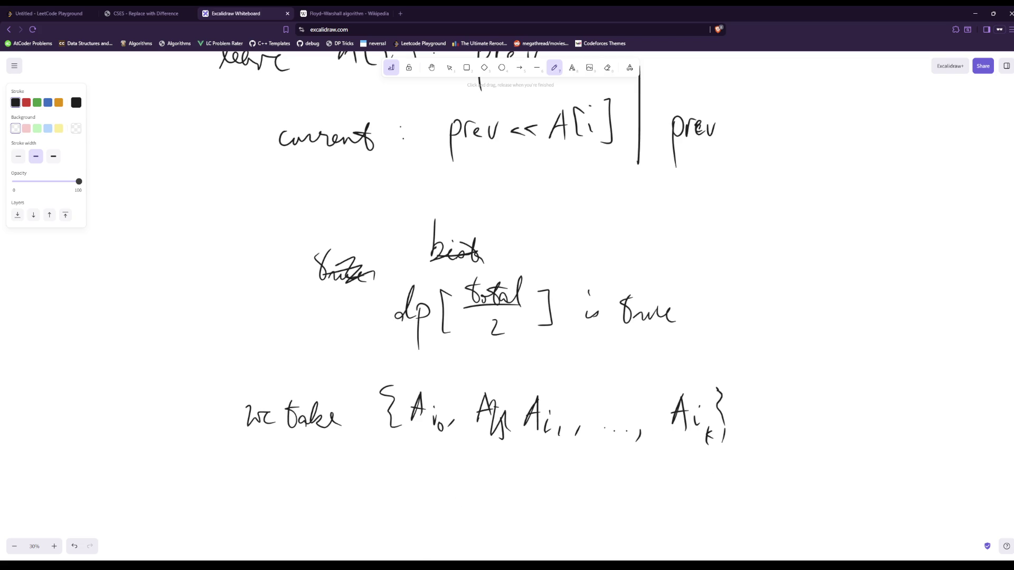
scroll(398, 355, "down", 3)
scroll(402, 359, "down", 1)
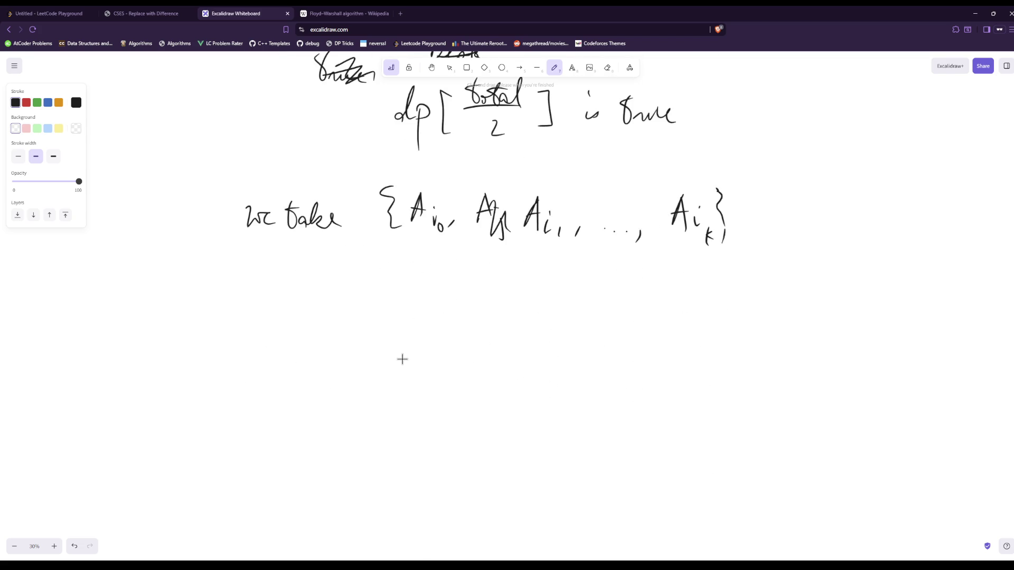
scroll(401, 360, "up", 3)
scroll(402, 359, "up", 1)
left_click(349, 13)
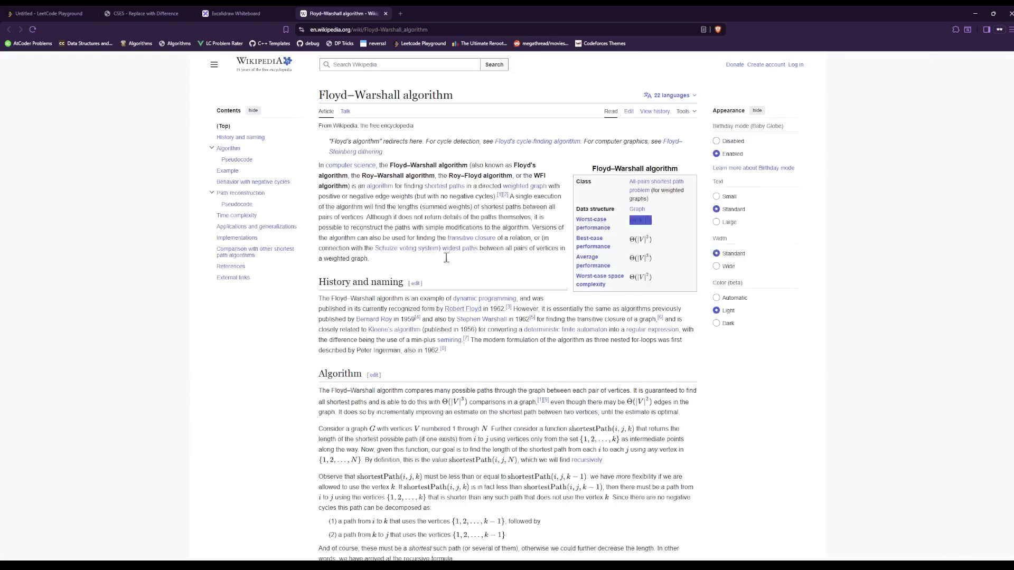
scroll(369, 158, "down", 3)
left_click(236, 13)
left_click(153, 13)
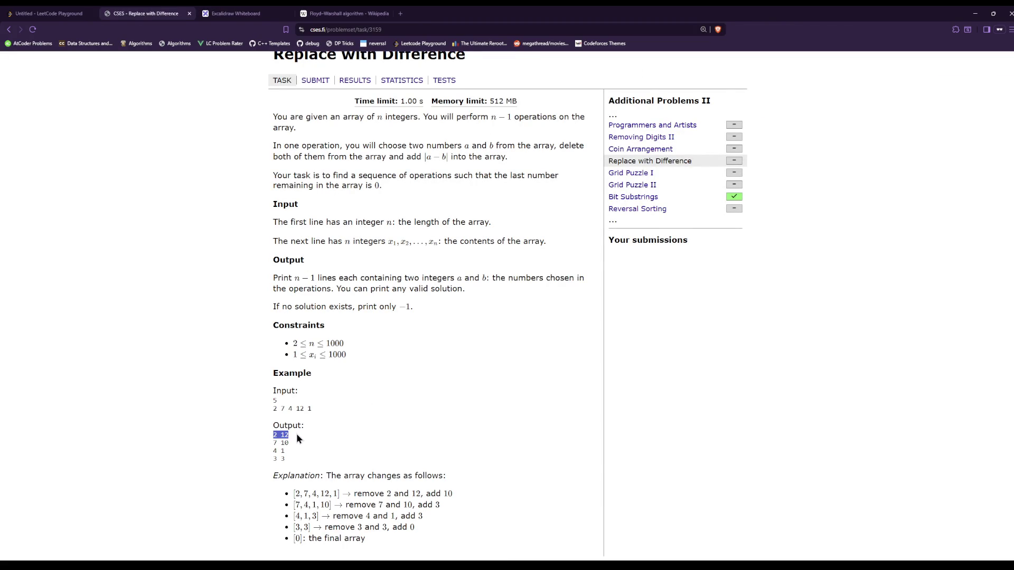
left_click(302, 473)
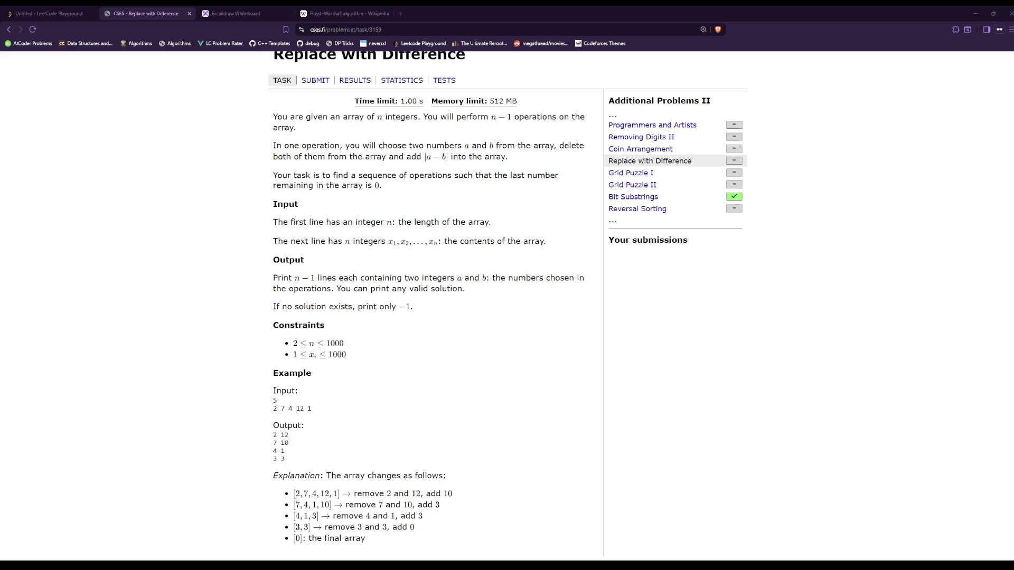
left_click(341, 13)
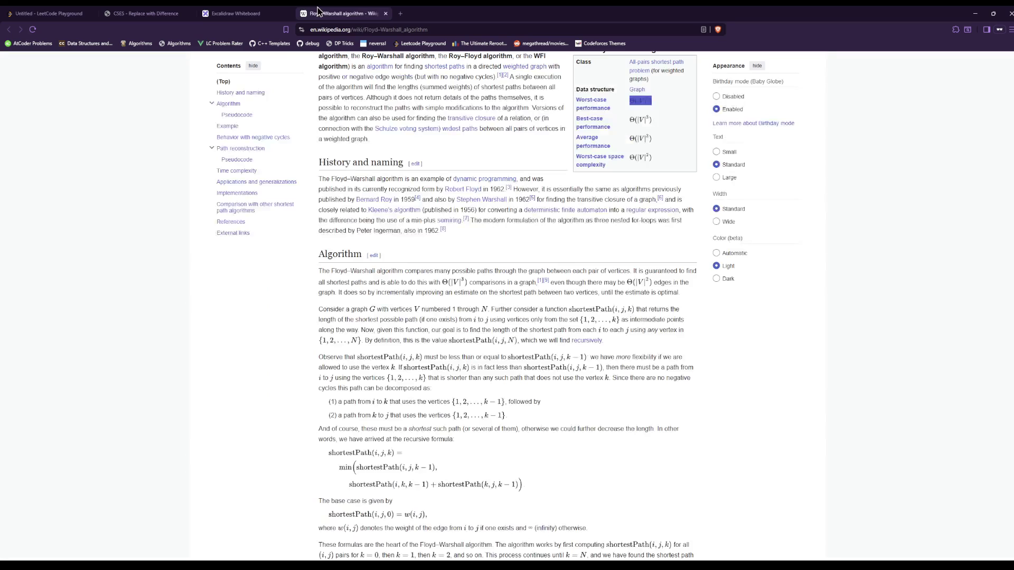
left_click(270, 12)
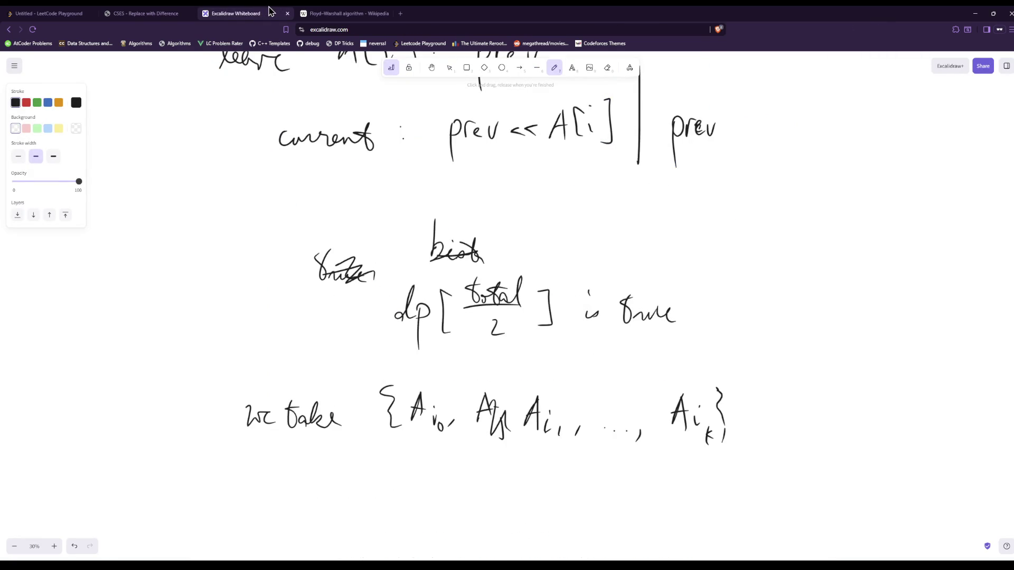
key("ctrl+shift+Tab")
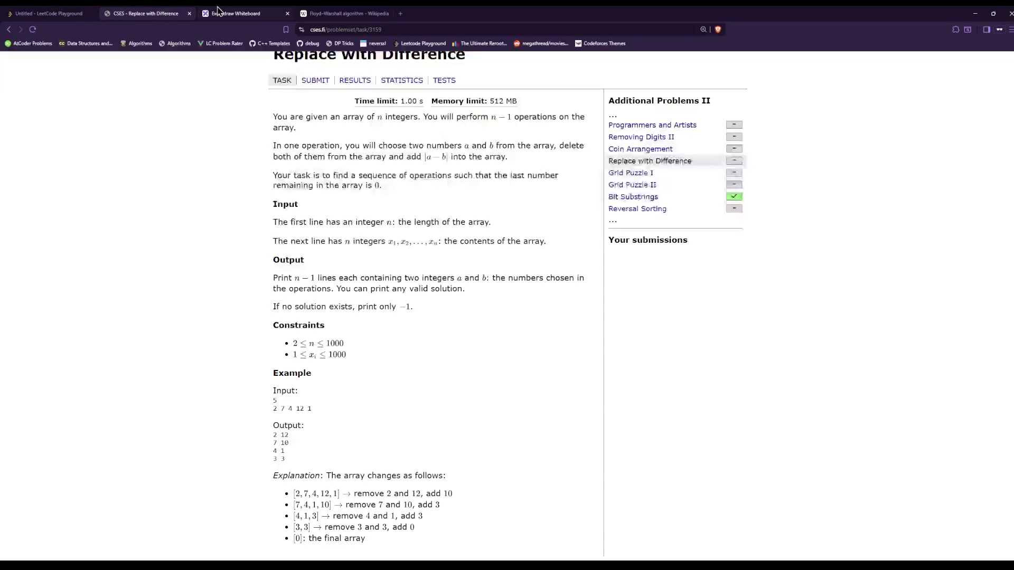
left_click(274, 12)
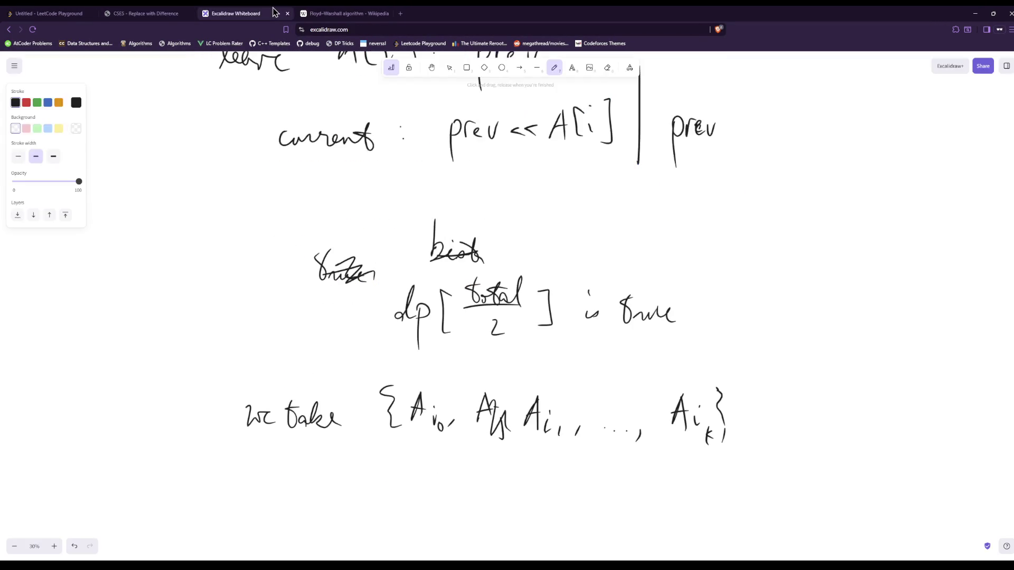
left_click(353, 15)
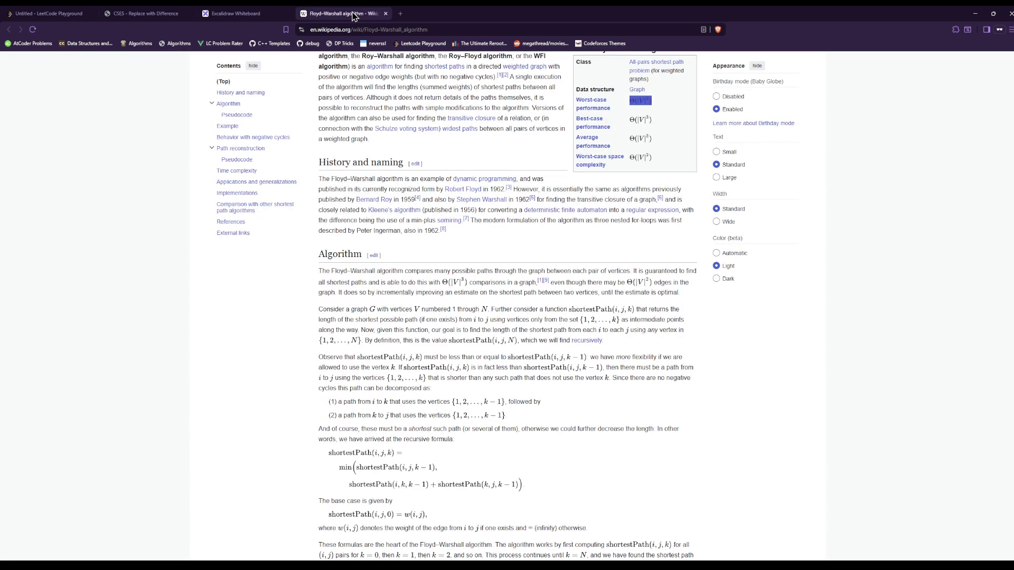
left_click(264, 14)
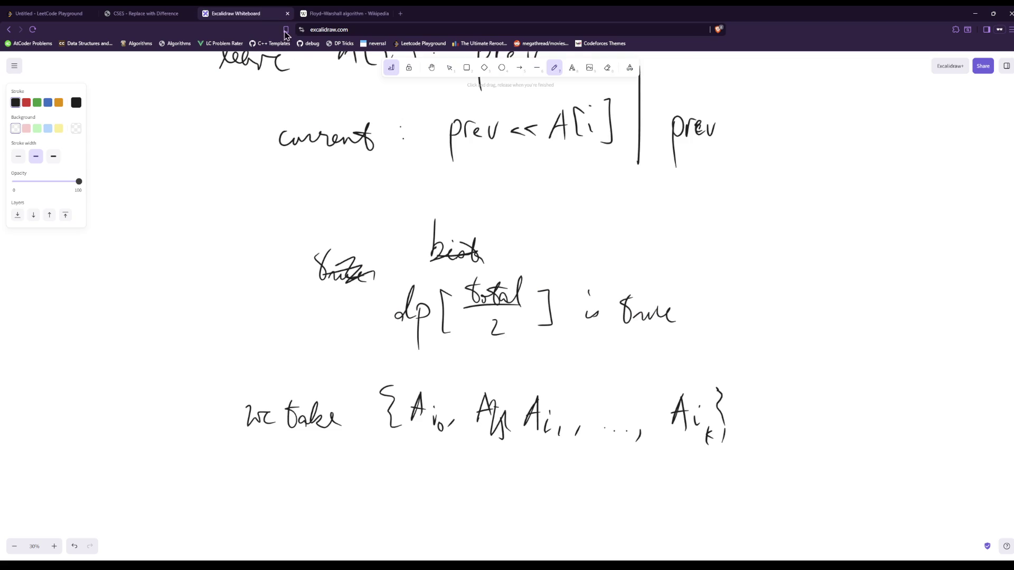
scroll(365, 240, "down", 3)
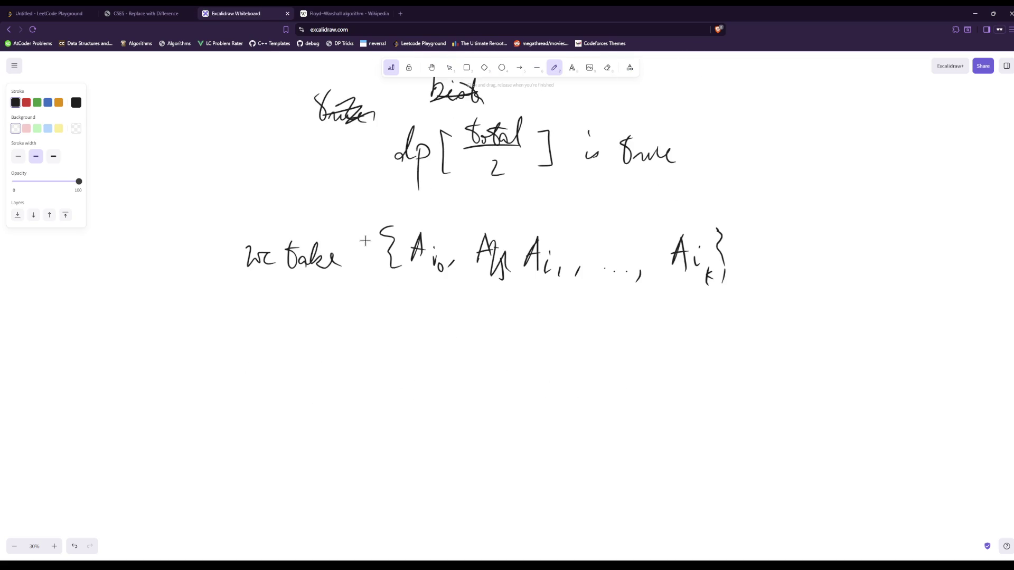
scroll(365, 241, "down", 3)
scroll(365, 240, "up", 6)
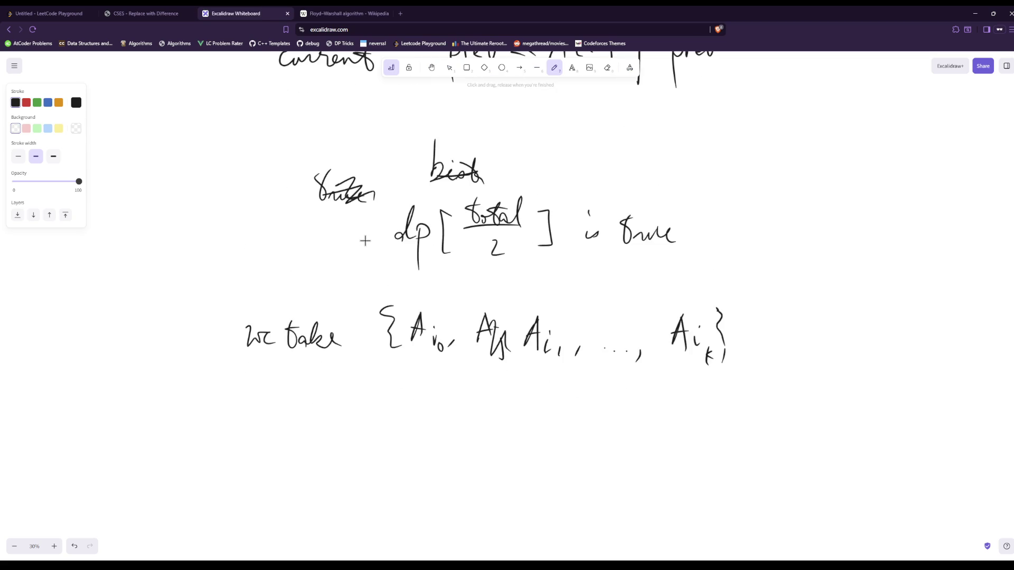
scroll(365, 241, "down", 8)
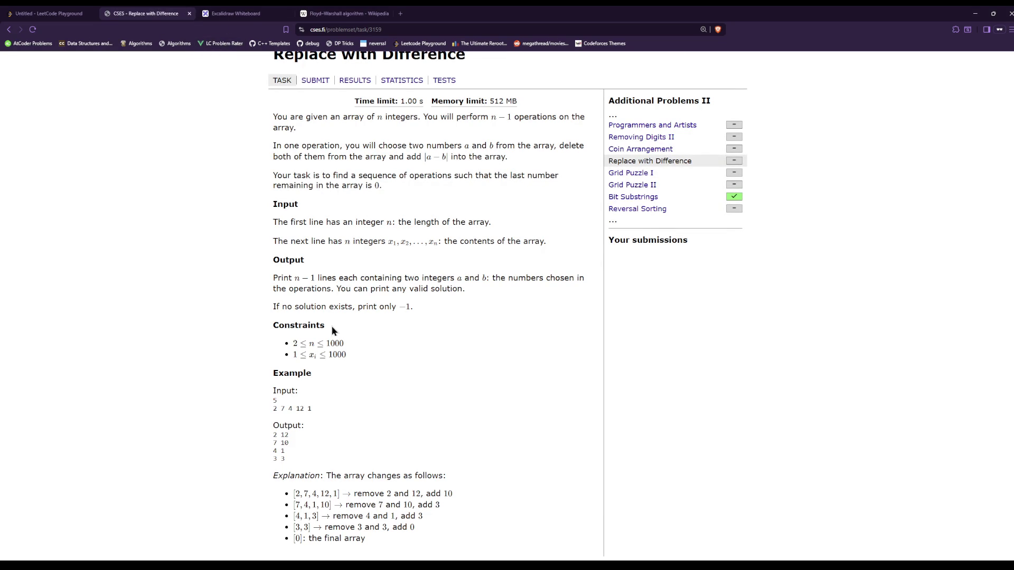
triple_click(320, 410)
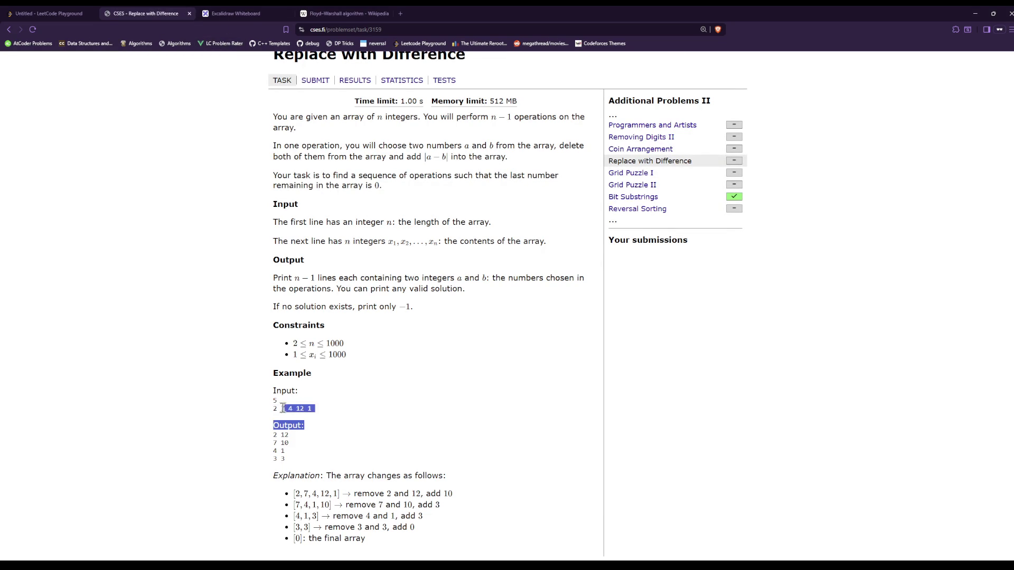
left_click(318, 408)
Write the example array 2 7 4 12 1 on the whiteboard
left_click(226, 12)
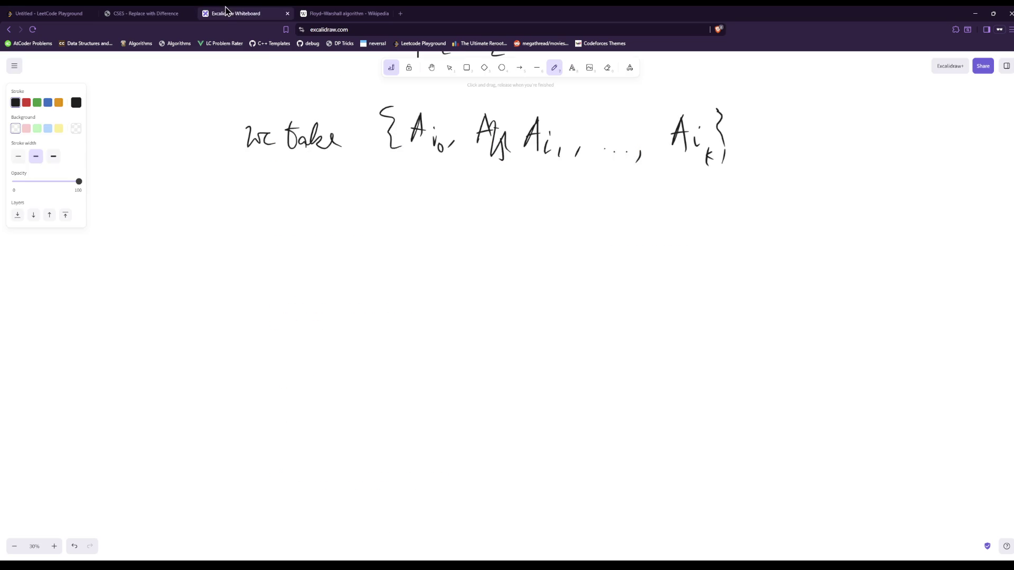
left_click_drag(286, 220, 304, 244)
left_click_drag(337, 215, 345, 253)
left_click_drag(405, 222, 411, 245)
mouse_move(472, 221)
left_mouse_down()
mouse_move(472, 242)
mouse_move(499, 243)
left_mouse_up()
left_click_drag(562, 223, 561, 251)
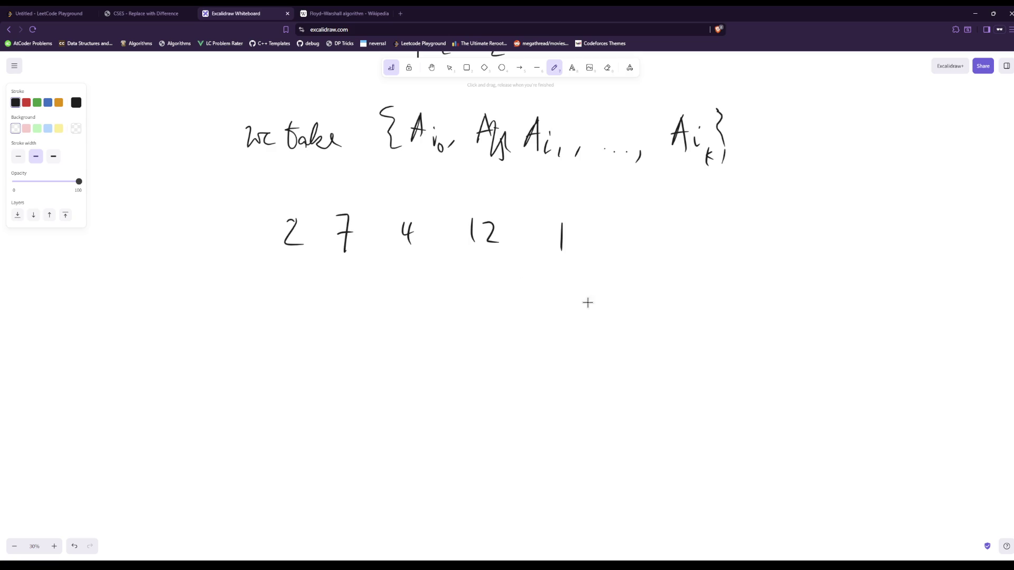
Note the total 26 (correcting 36) and brace 12 1 and 2 7 4 as groups
mouse_move(716, 263)
left_mouse_down()
mouse_move(722, 287)
mouse_move(754, 267)
left_mouse_up()
mouse_move(716, 317)
left_mouse_down()
mouse_move(723, 338)
mouse_move(734, 335)
left_mouse_up()
left_click_drag(747, 311, 741, 328)
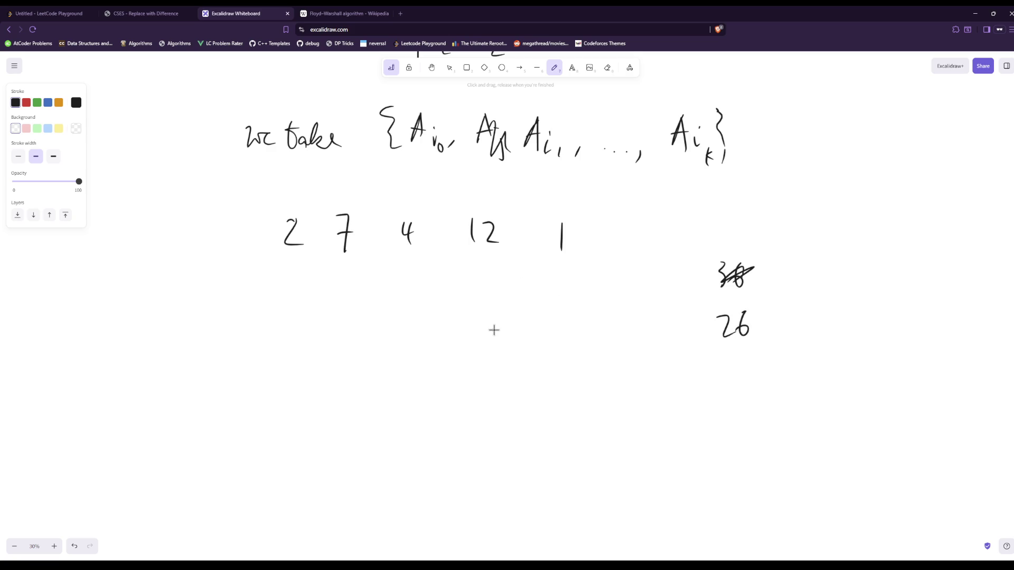
left_click_drag(473, 262, 577, 257)
mouse_move(274, 268)
left_mouse_down()
mouse_move(397, 278)
mouse_move(409, 258)
left_mouse_up()
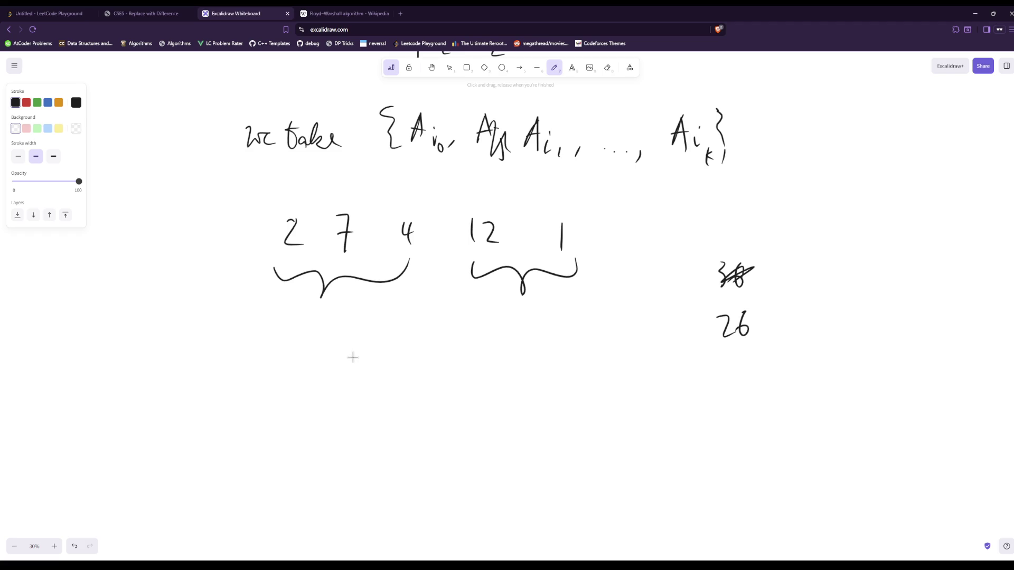
Write 12 − 2 = 10 below the two groups
mouse_move(340, 355)
left_mouse_down()
mouse_move(340, 383)
mouse_move(396, 375)
mouse_move(433, 383)
left_mouse_up()
left_click_drag(468, 370, 482, 373)
mouse_move(504, 360)
left_mouse_down()
mouse_move(507, 379)
mouse_move(521, 361)
left_mouse_up()
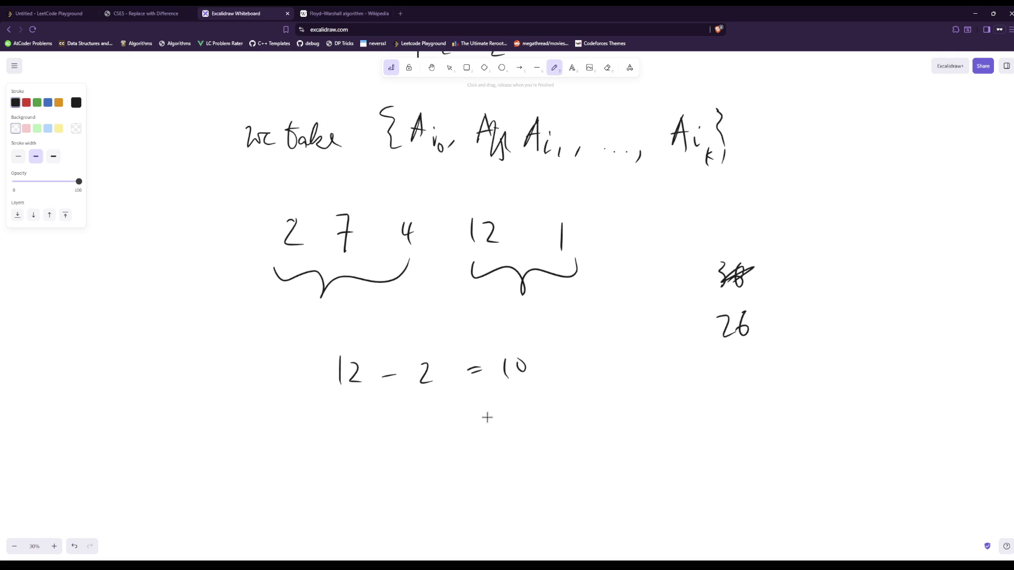